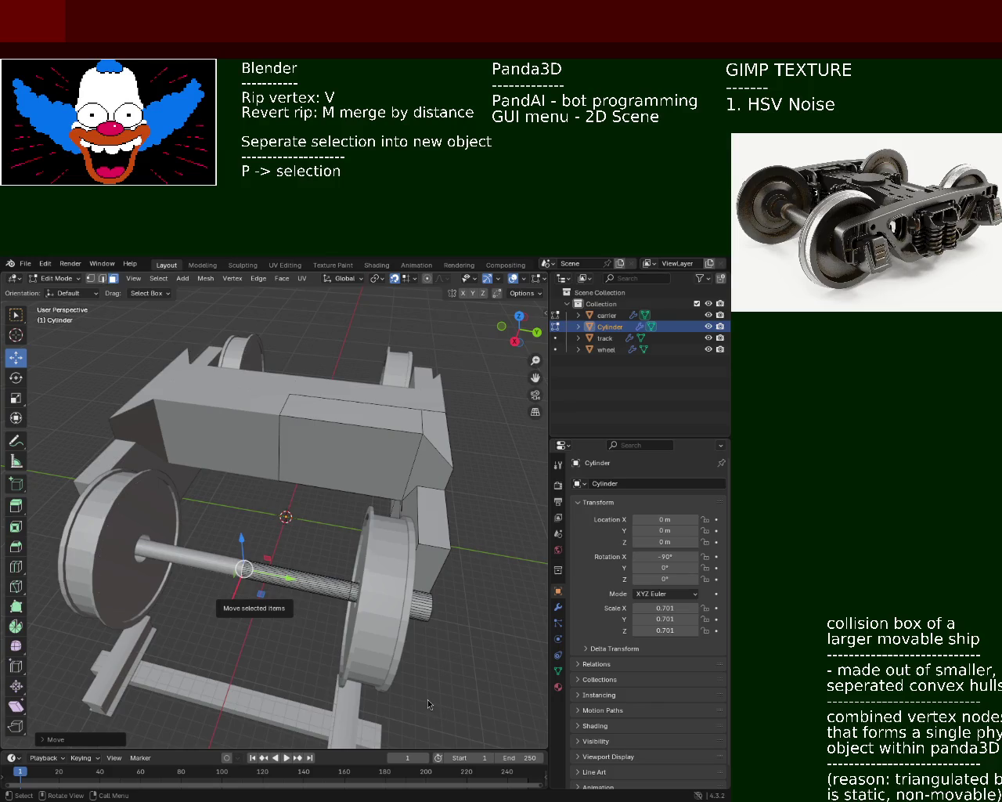
Orbit around the axle and wheel hub, then drag the border right to widen the 3D view.
mouse_move(258, 485)
middle_mouse_down()
mouse_move(456, 507)
mouse_move(369, 530)
mouse_move(392, 521)
middle_mouse_up()
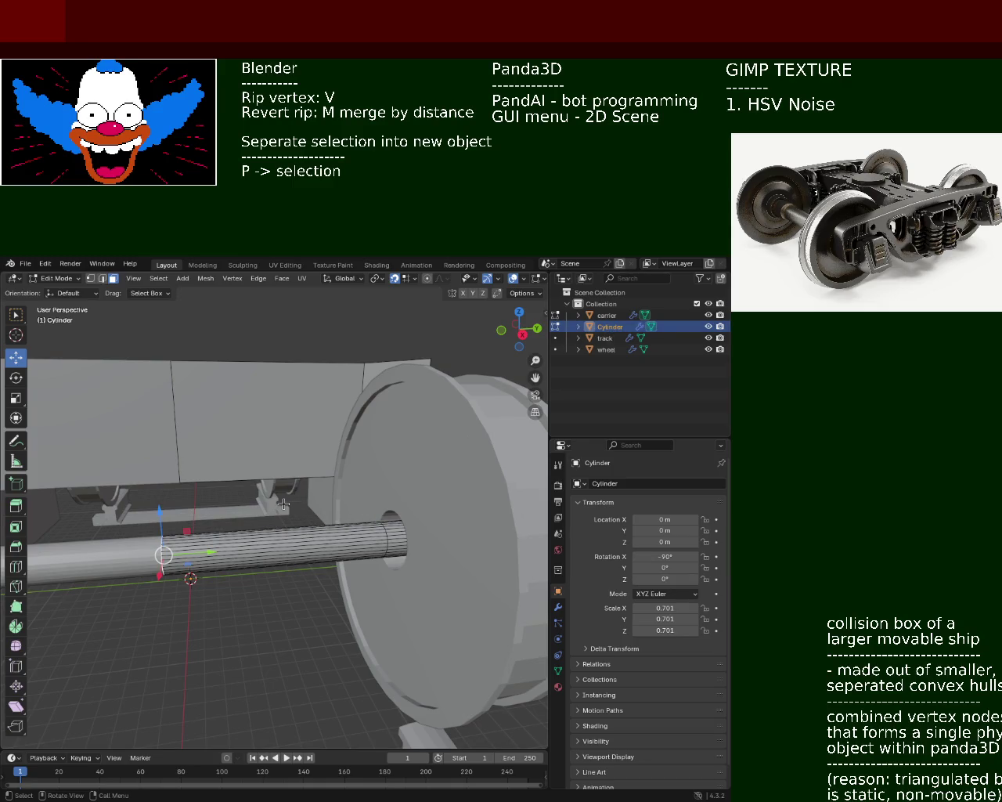
middle_click_drag(263, 517, 438, 470)
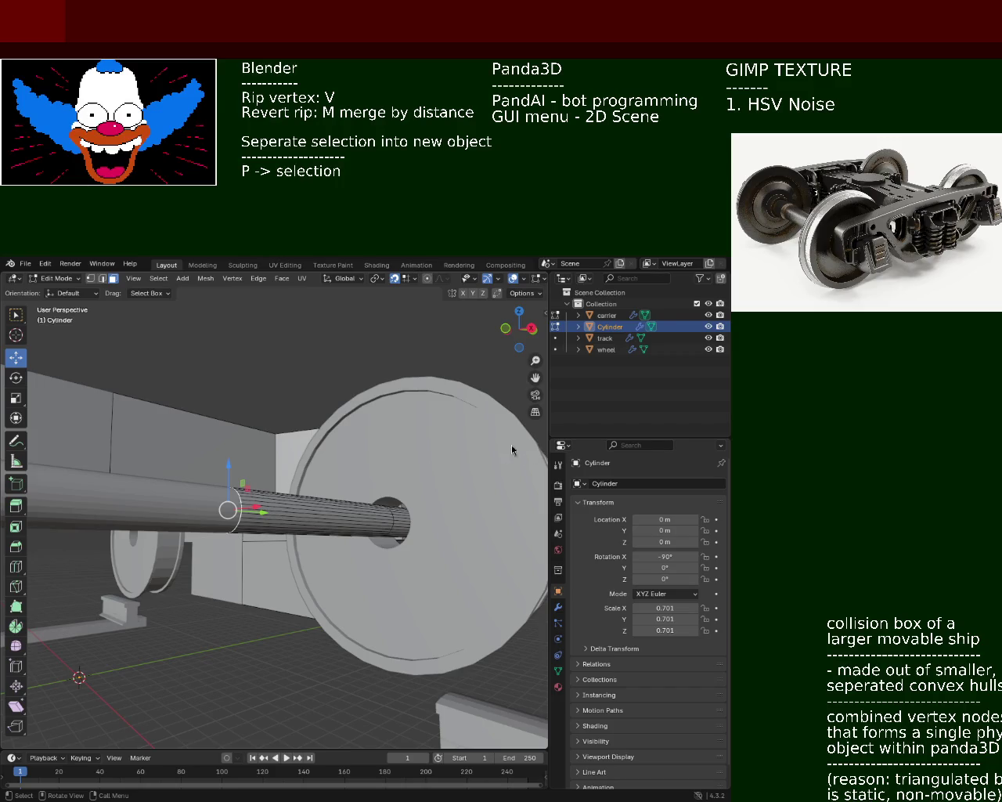
middle_click_drag(247, 490, 307, 429)
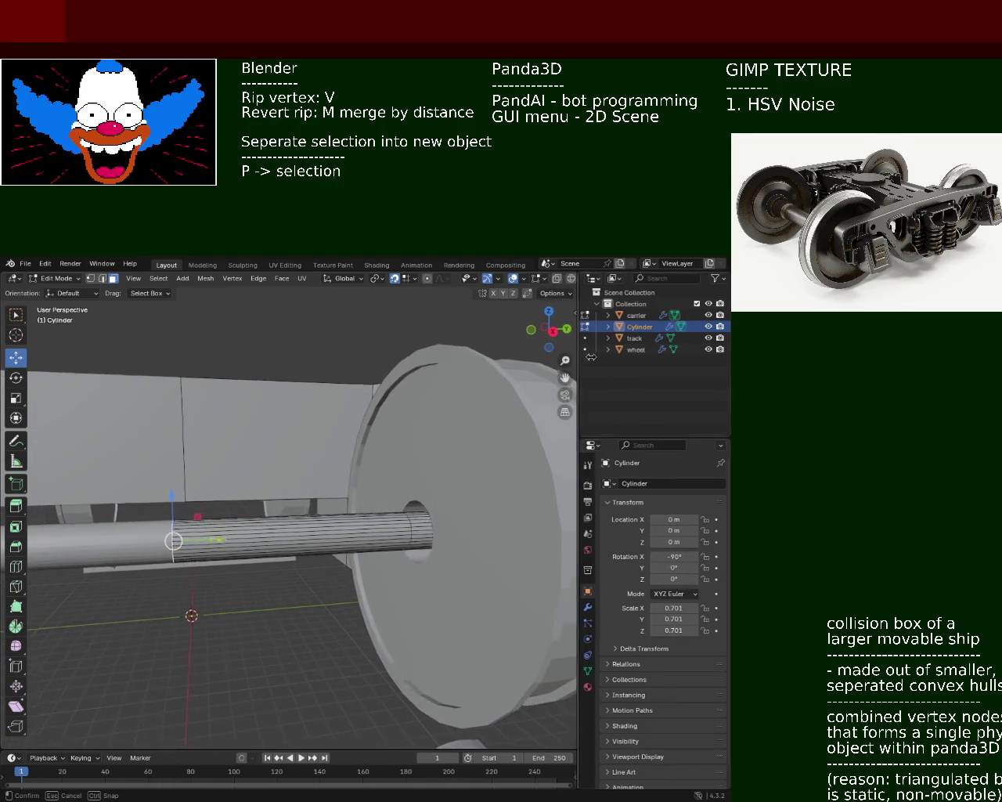
left_click_drag(552, 354, 637, 355)
Select the loop of axle faces beside the wheel hub, using wireframe view to see through.
key("shift+z")
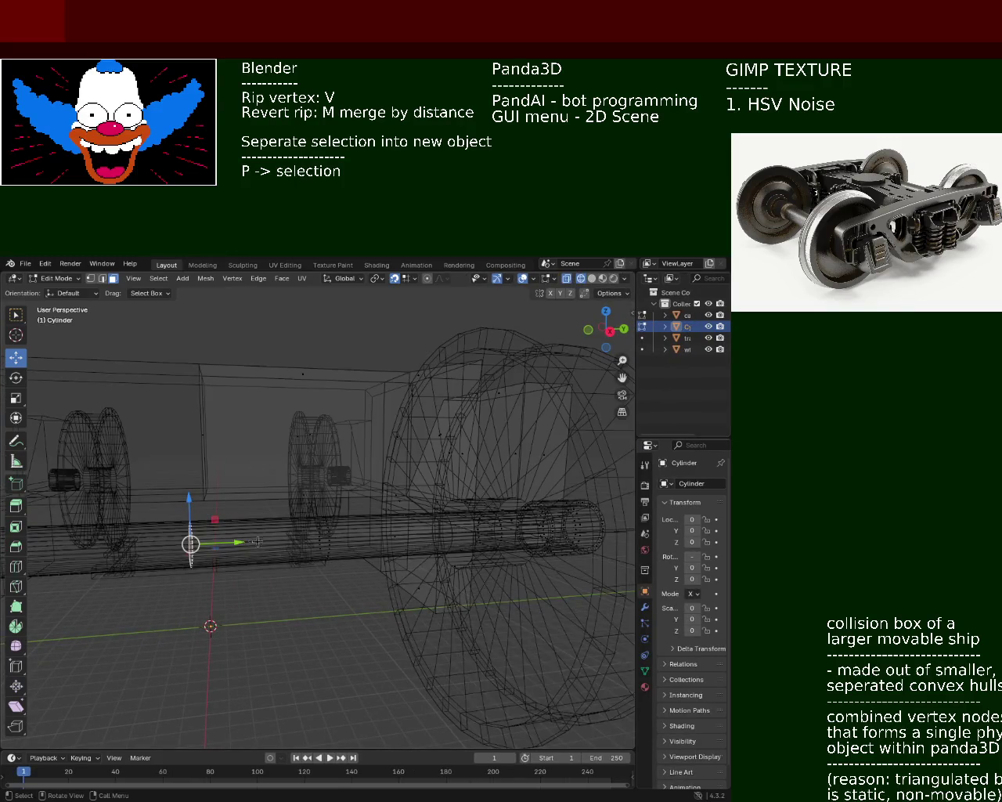
middle_click_drag(258, 542, 256, 632)
left_click(254, 545, "alt")
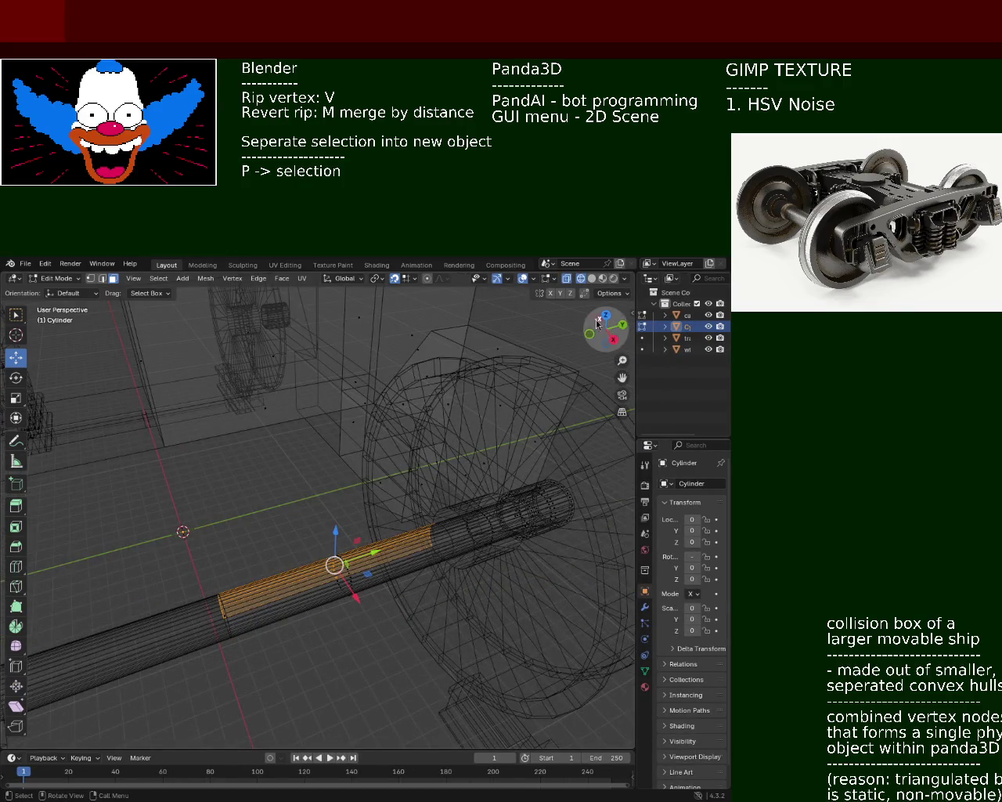
left_click(592, 278)
middle_click_drag(349, 548, 342, 483)
left_click(258, 575, "alt")
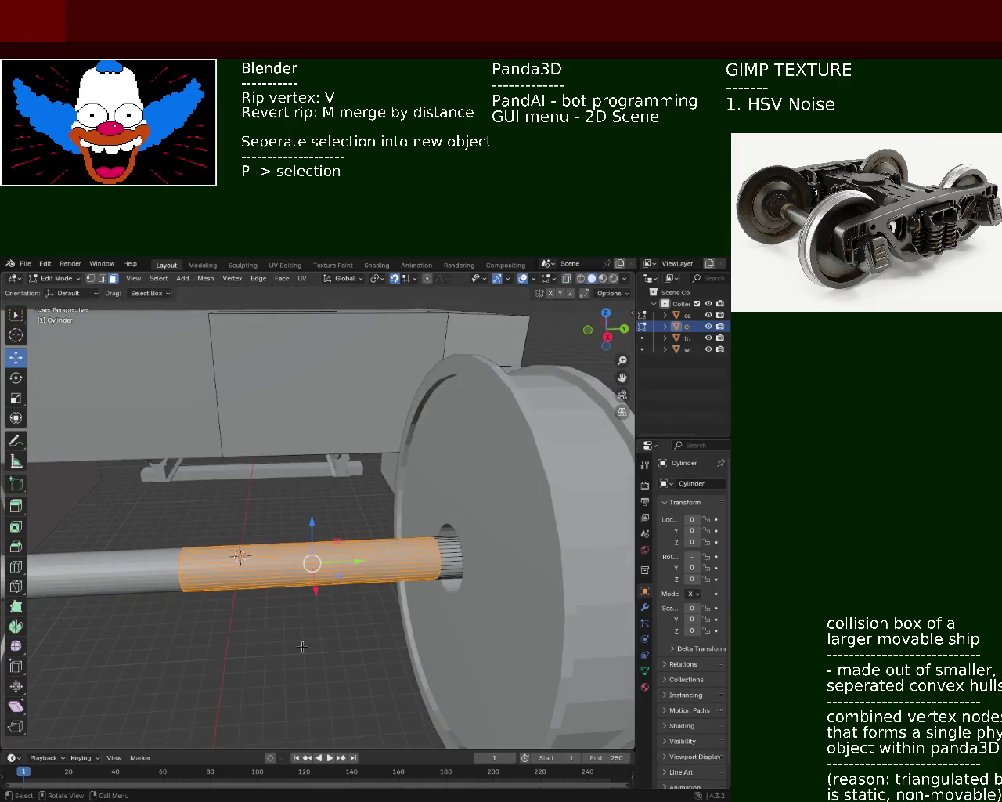
Delete the selected axle faces, leaving only a short stub at the hub.
key("x")
left_click(266, 569)
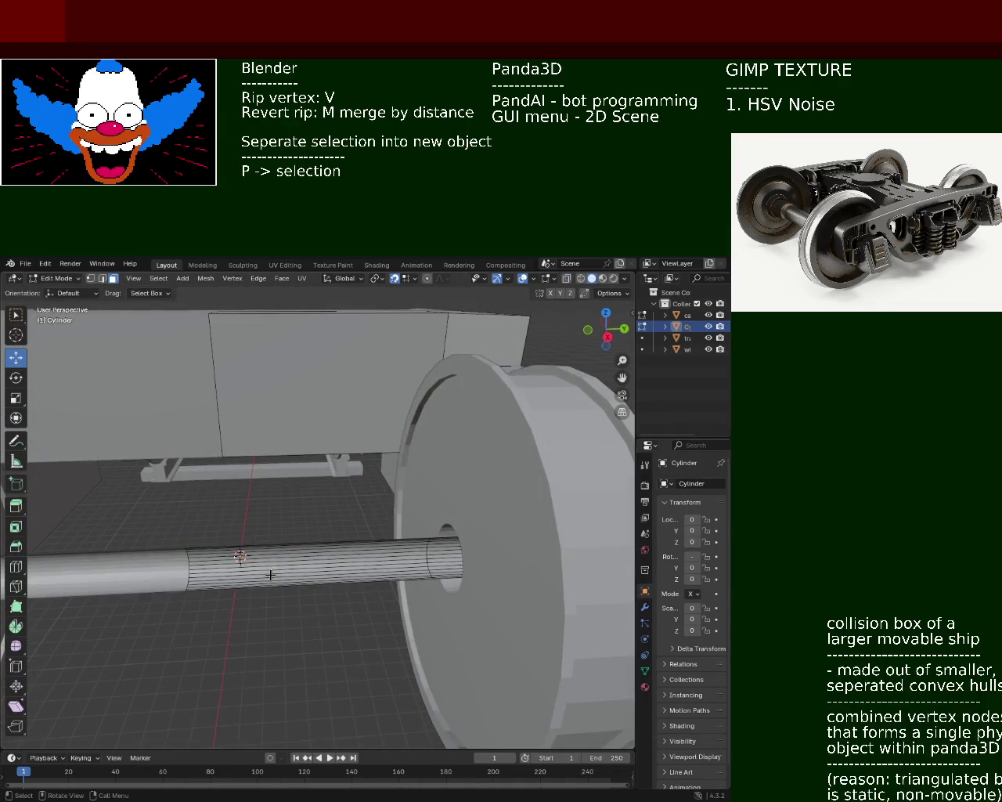
key("ctrl+z")
key("x")
left_click(294, 603)
mouse_move(294, 603)
middle_mouse_down()
mouse_move(373, 540)
mouse_move(322, 521)
mouse_move(374, 534)
mouse_move(347, 542)
mouse_move(523, 534)
mouse_move(333, 527)
mouse_move(324, 530)
mouse_move(335, 539)
mouse_move(401, 541)
mouse_move(321, 539)
mouse_move(405, 532)
mouse_move(420, 560)
mouse_move(177, 385)
mouse_move(246, 412)
mouse_move(228, 405)
mouse_move(336, 416)
mouse_move(478, 520)
mouse_move(344, 563)
middle_mouse_up()
Select the hub cylinder and extrude its end face outward a short distance.
left_click(420, 560)
scroll(428, 554, "up", 3)
left_click(470, 513)
key("e")
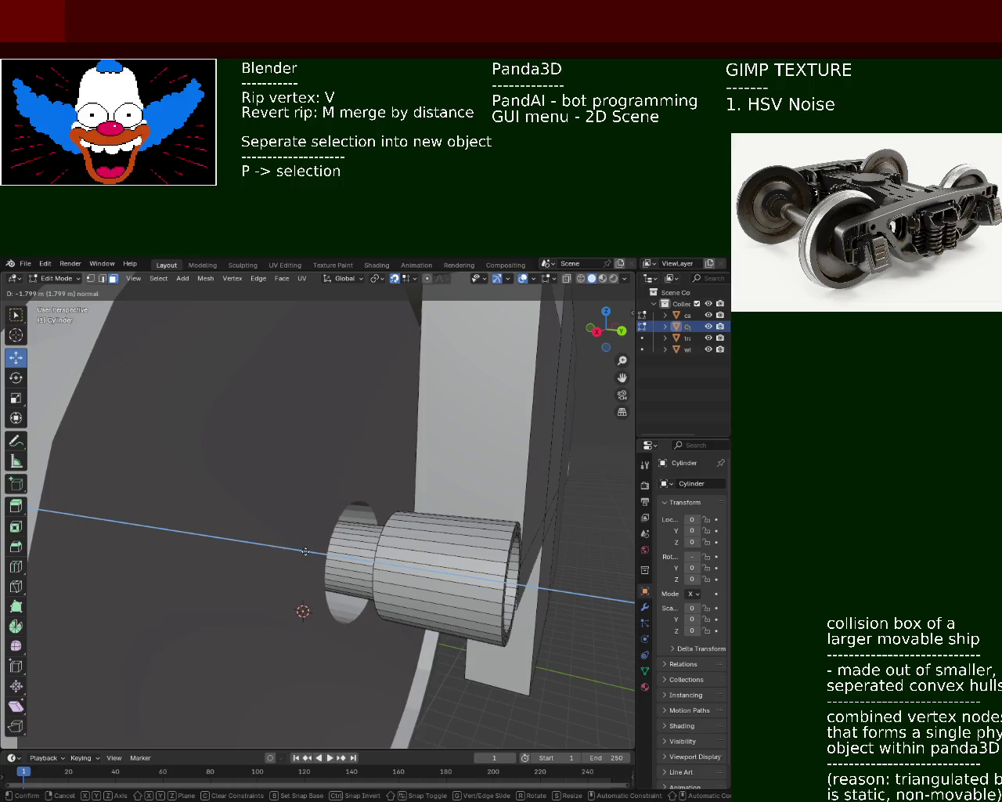
left_click(367, 572)
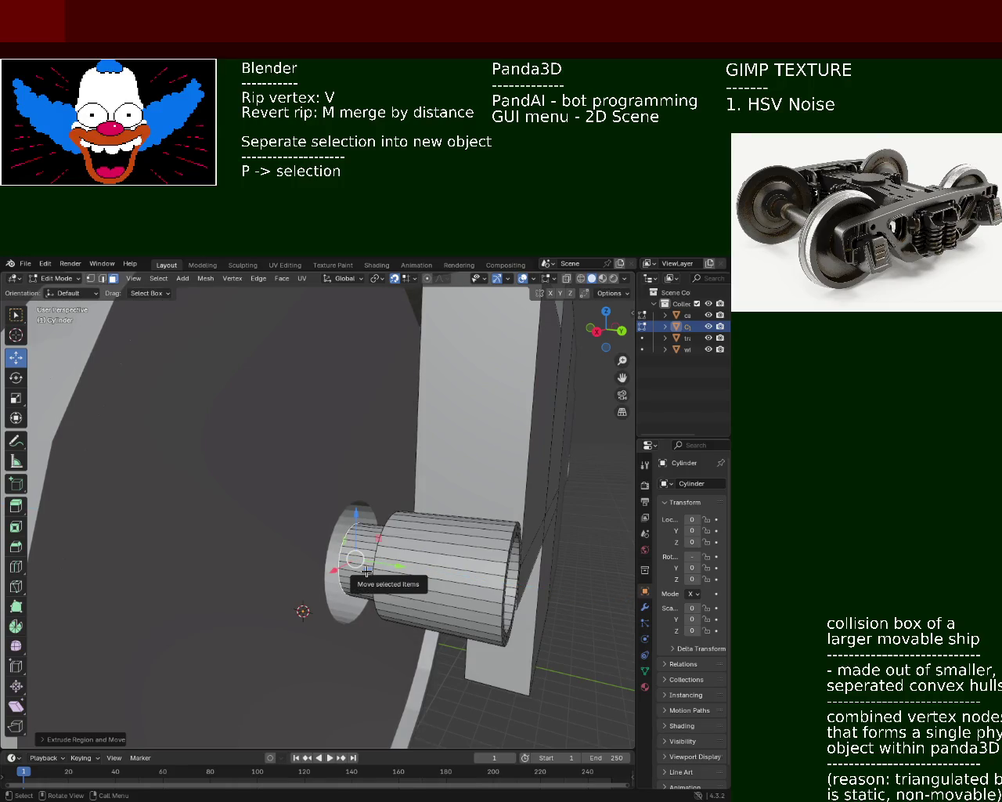
left_click_drag(367, 572, 363, 586)
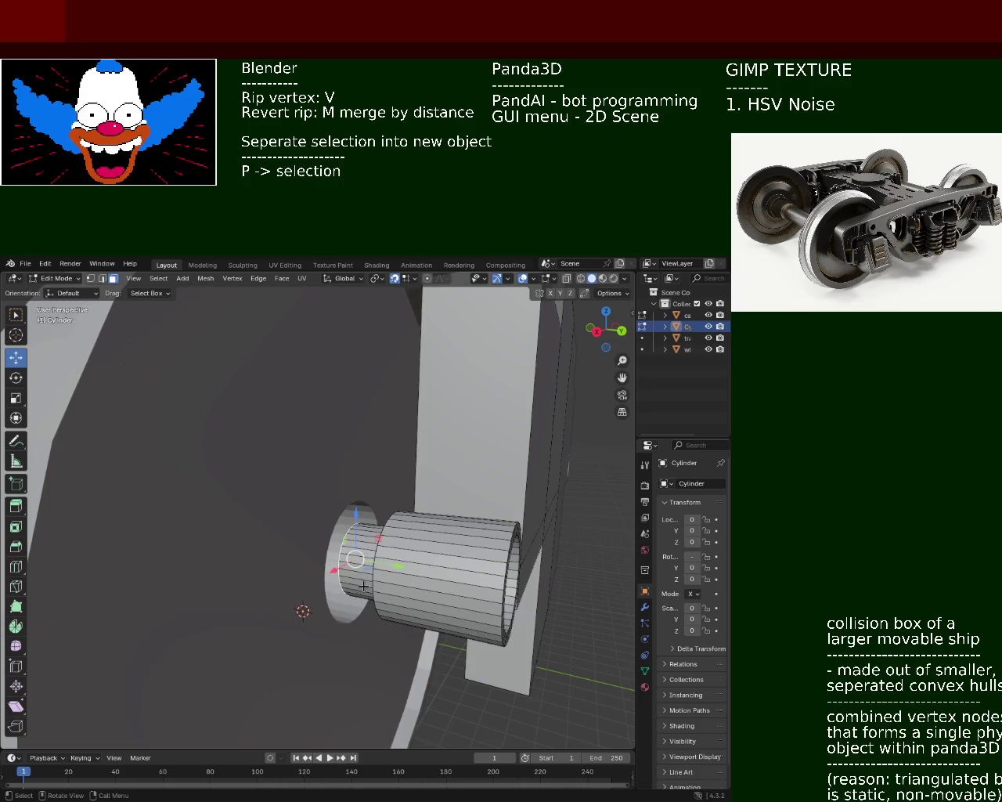
Extrude the end face in place and scale the new ring outward into a flanged collar.
key("e")
right_click(363, 587)
key("s")
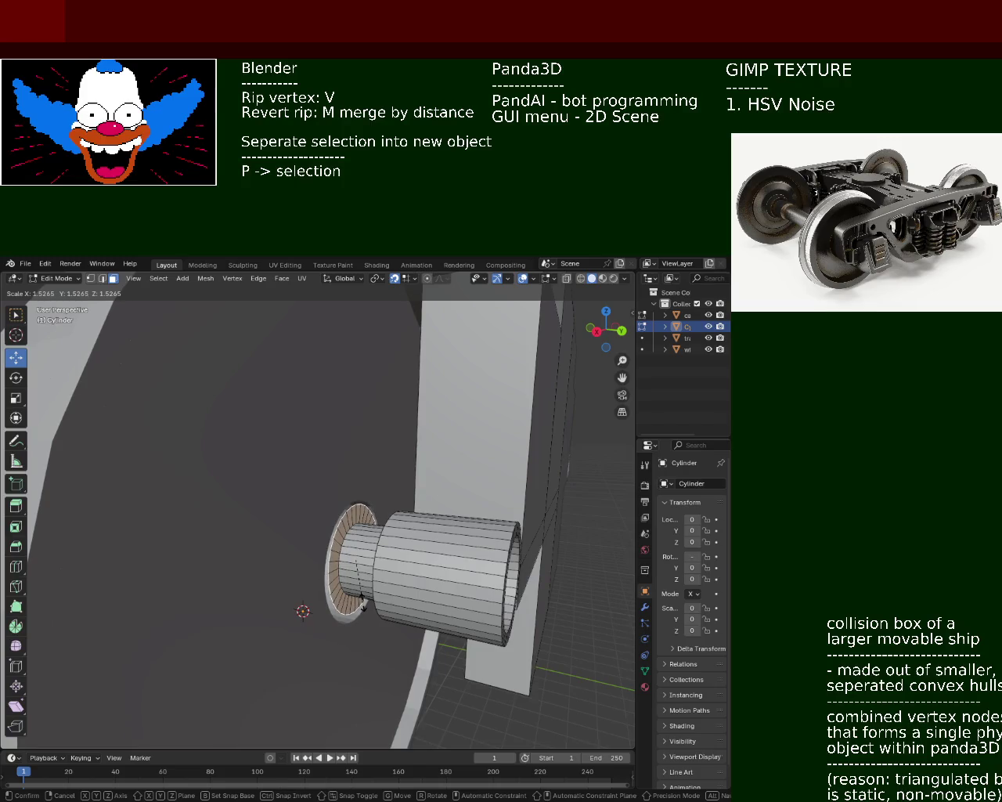
left_click(364, 601)
mouse_move(364, 603)
middle_mouse_down()
mouse_move(292, 566)
mouse_move(484, 568)
mouse_move(289, 563)
mouse_move(321, 567)
mouse_move(270, 589)
middle_mouse_up()
Extrude a long axle back through the wheel, then cap its open end and extrude it further.
key("e")
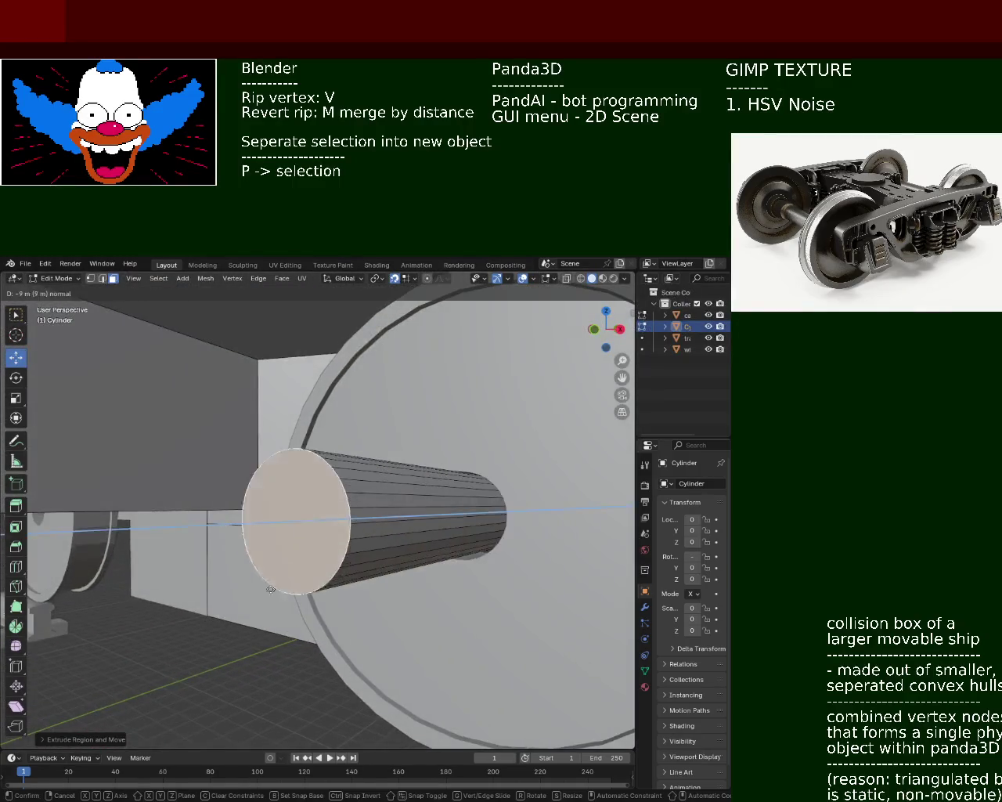
left_click(161, 593)
mouse_move(162, 593)
middle_mouse_down()
mouse_move(315, 517)
mouse_move(357, 521)
mouse_move(296, 535)
mouse_move(313, 575)
mouse_move(235, 558)
middle_mouse_up()
key("f")
key("e")
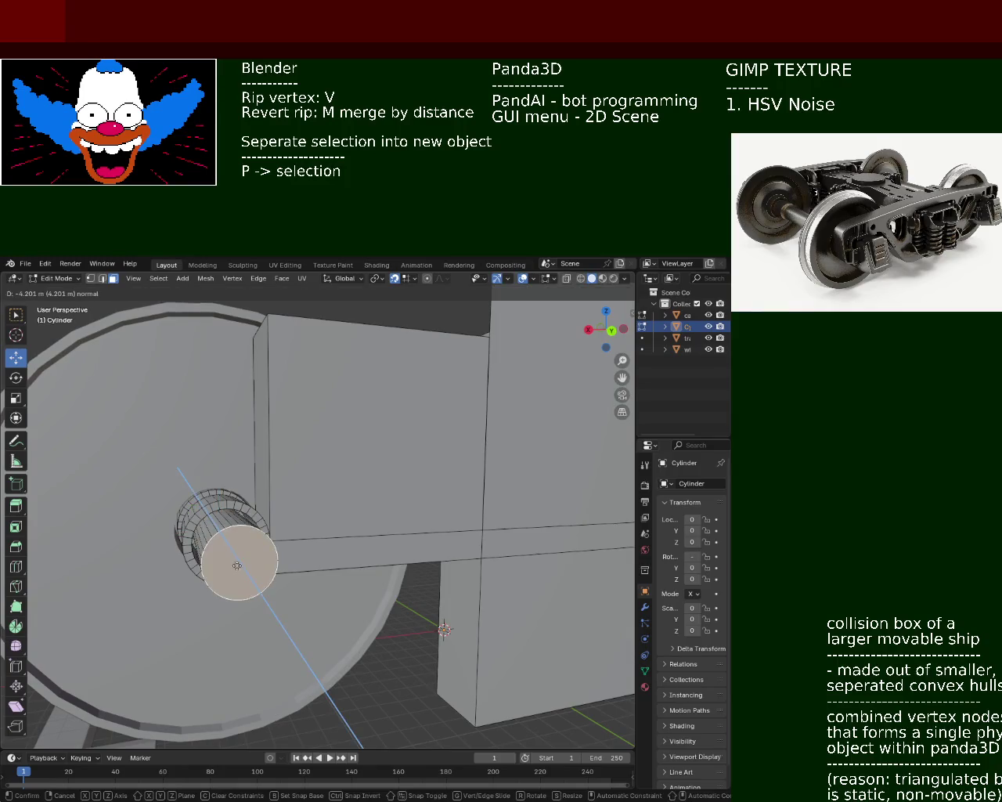
left_click(234, 553)
mouse_move(233, 553)
middle_mouse_down()
mouse_move(404, 652)
mouse_move(368, 603)
mouse_move(451, 595)
mouse_move(470, 563)
mouse_move(425, 524)
mouse_move(234, 529)
middle_mouse_up()
mouse_move(237, 529)
middle_mouse_down()
mouse_move(385, 535)
mouse_move(358, 555)
mouse_move(313, 524)
middle_mouse_up()
scroll(357, 555, "up", 3)
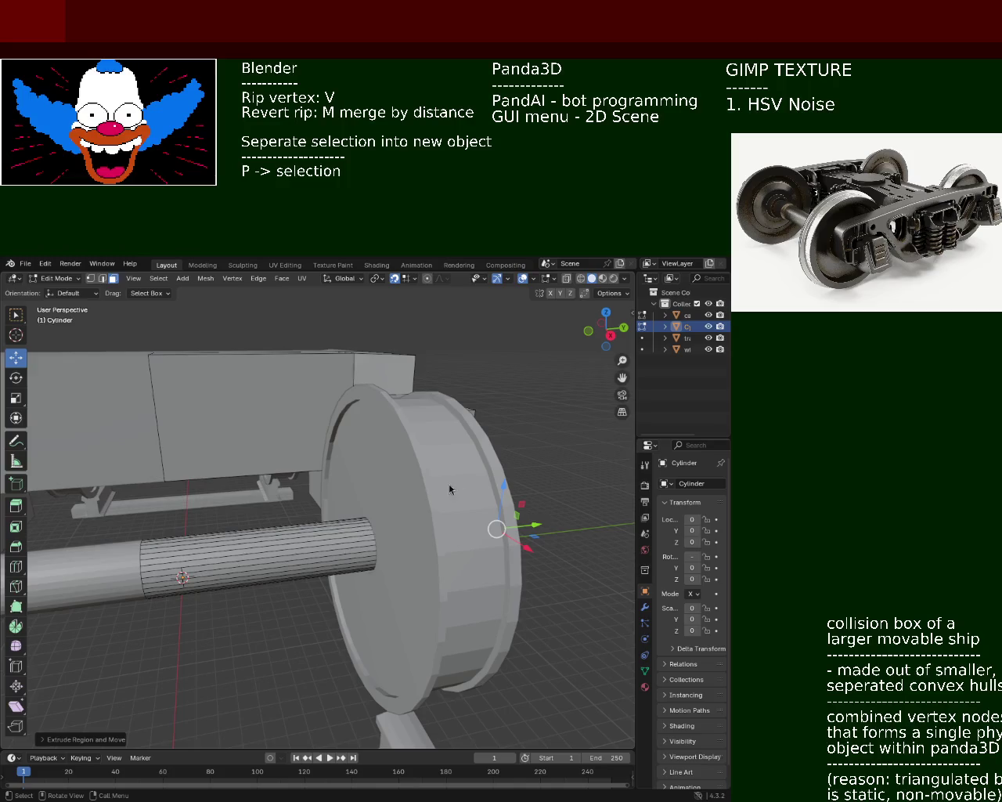
mouse_move(223, 474)
middle_mouse_down()
mouse_move(424, 525)
mouse_move(307, 501)
middle_mouse_up()
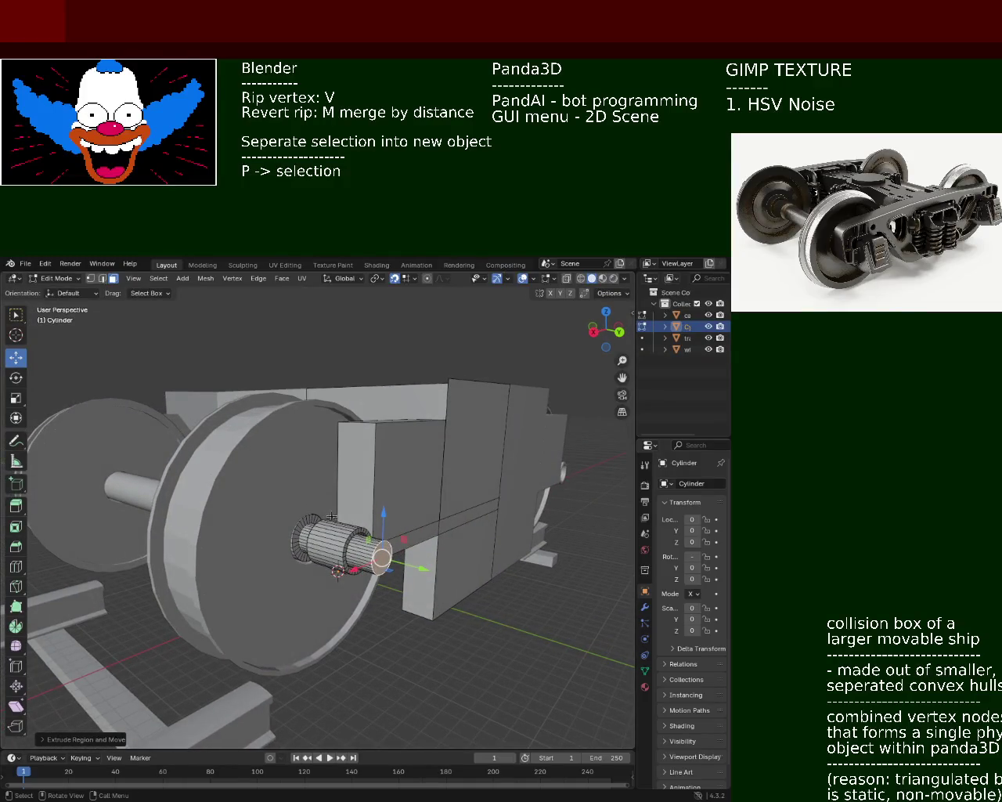
mouse_move(333, 522)
middle_mouse_down()
mouse_move(362, 538)
mouse_move(348, 565)
middle_mouse_up()
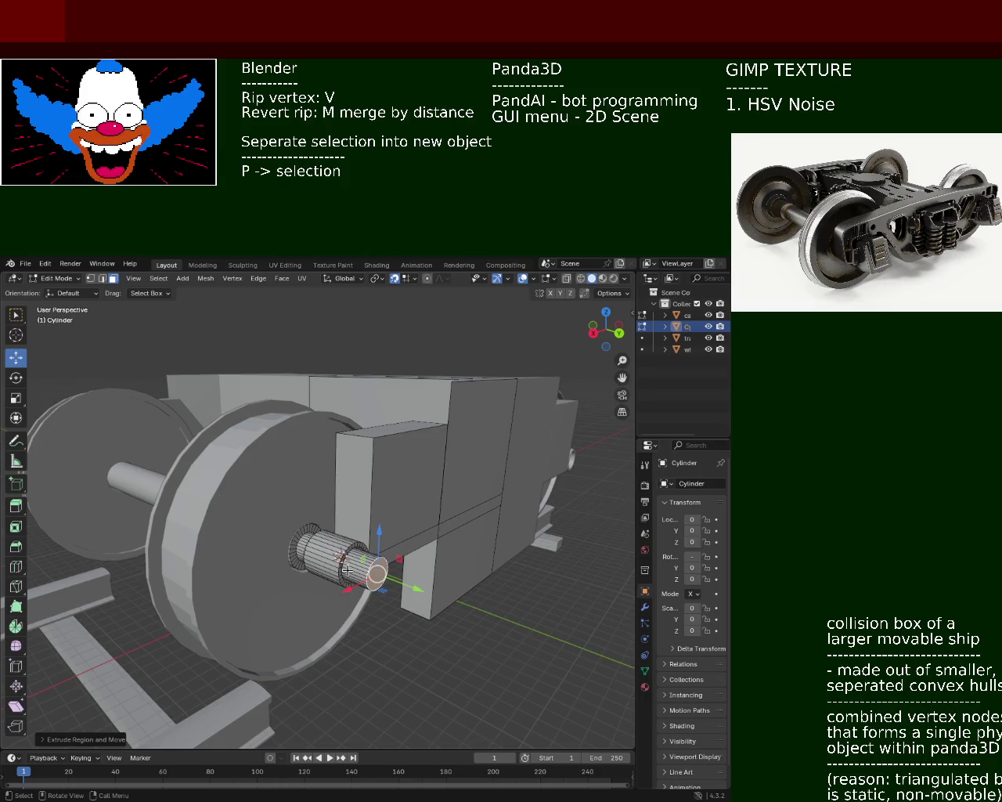
mouse_move(246, 555)
middle_mouse_down()
mouse_move(286, 558)
mouse_move(185, 536)
mouse_move(246, 529)
mouse_move(287, 540)
mouse_move(259, 541)
mouse_move(263, 529)
mouse_move(336, 550)
mouse_move(383, 539)
middle_mouse_up()
left_click(263, 524)
Extrude the axle end face three times into a stepped journal and save train.blend.
key("e")
left_click(290, 562)
scroll(384, 539, "up", 4)
scroll(425, 515, "down", 4)
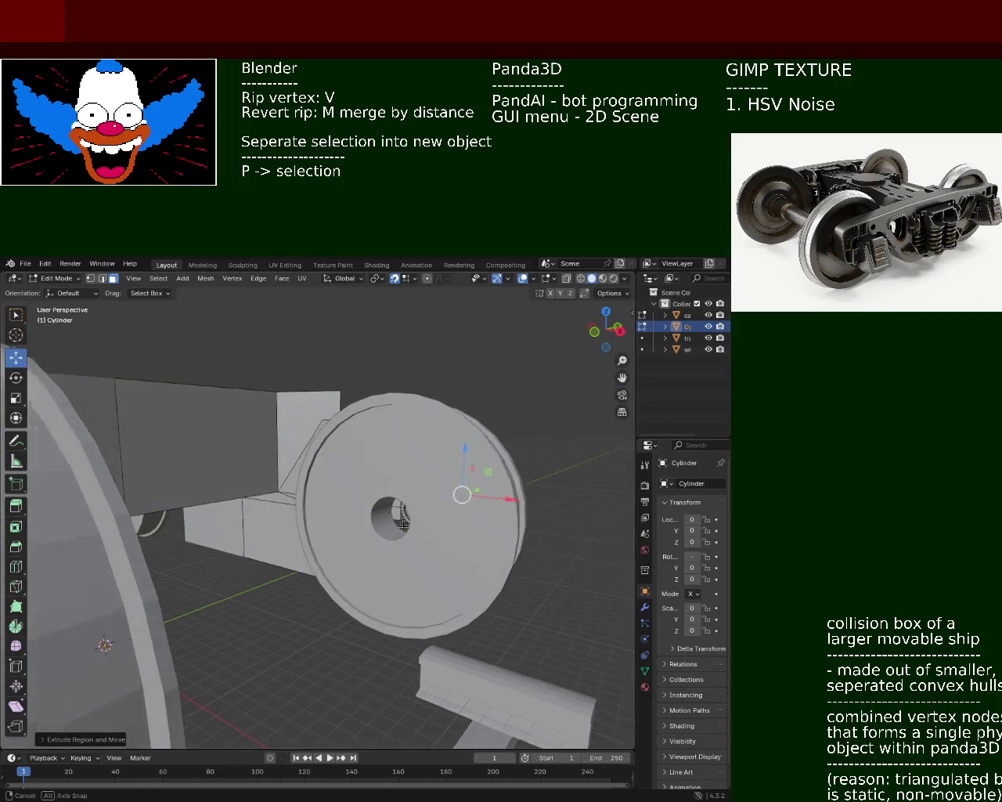
scroll(403, 508, "up", 2)
key("e")
left_click(257, 558)
scroll(266, 556, "down", 4)
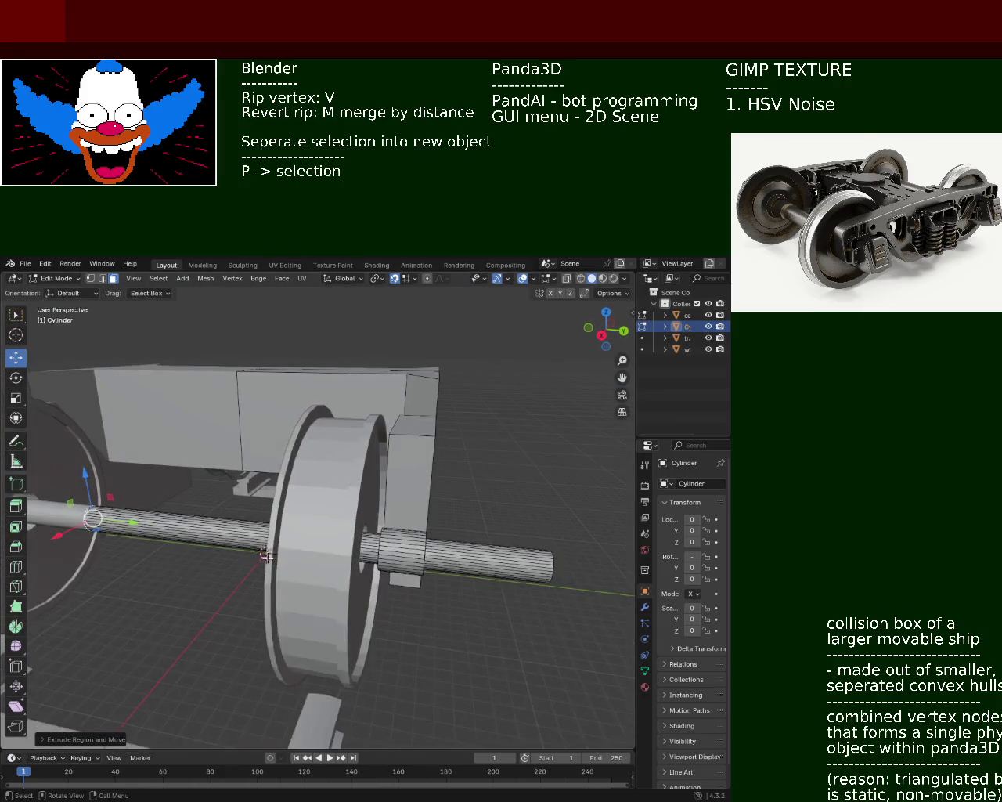
middle_click_drag(235, 550, 126, 551)
key("e")
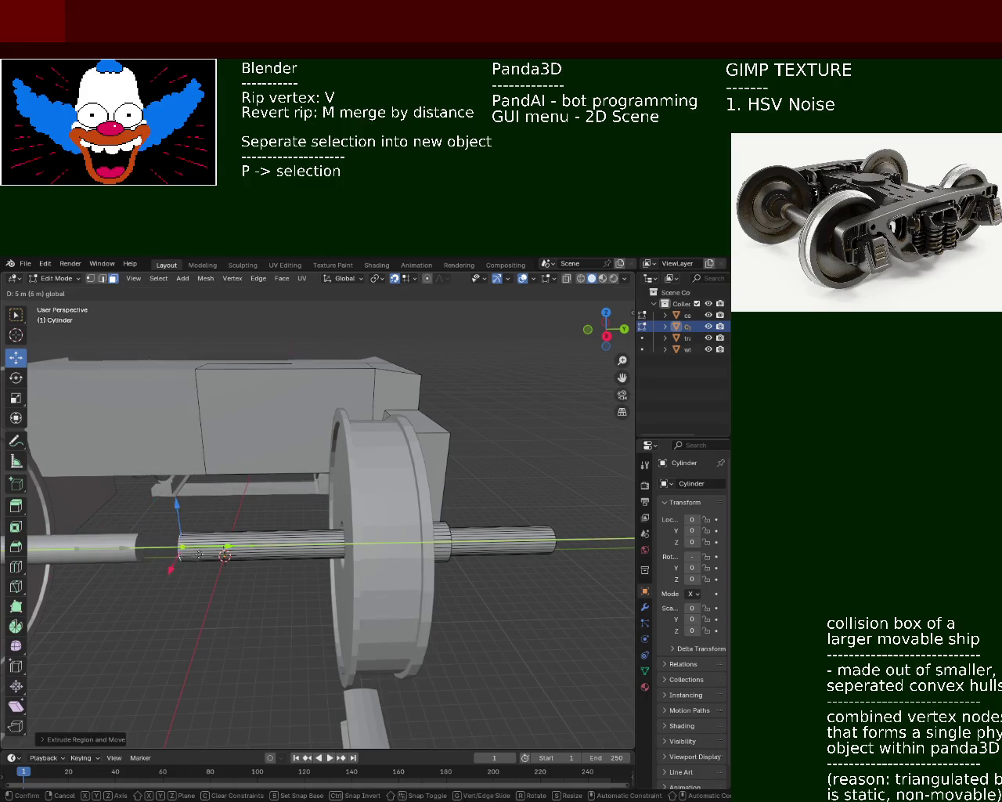
left_click(170, 553)
key("ctrl+s")
Move the right axle's end face inward to trim it, then view the bogie from above.
middle_click_drag(170, 552, 253, 554)
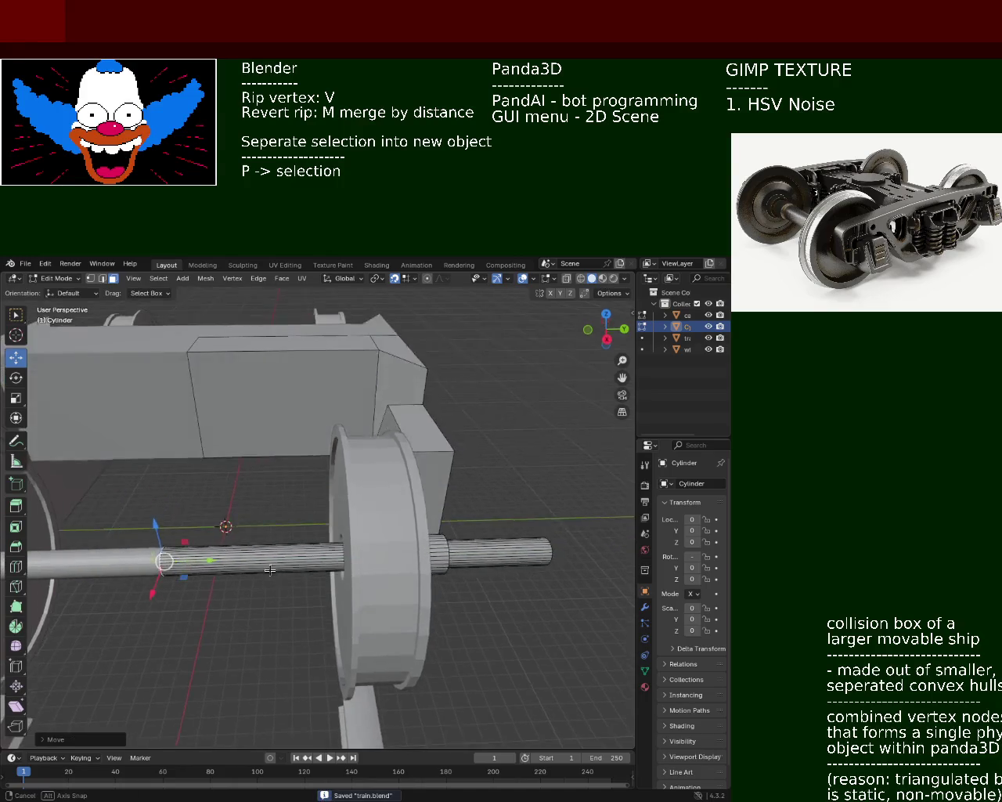
left_click(514, 596)
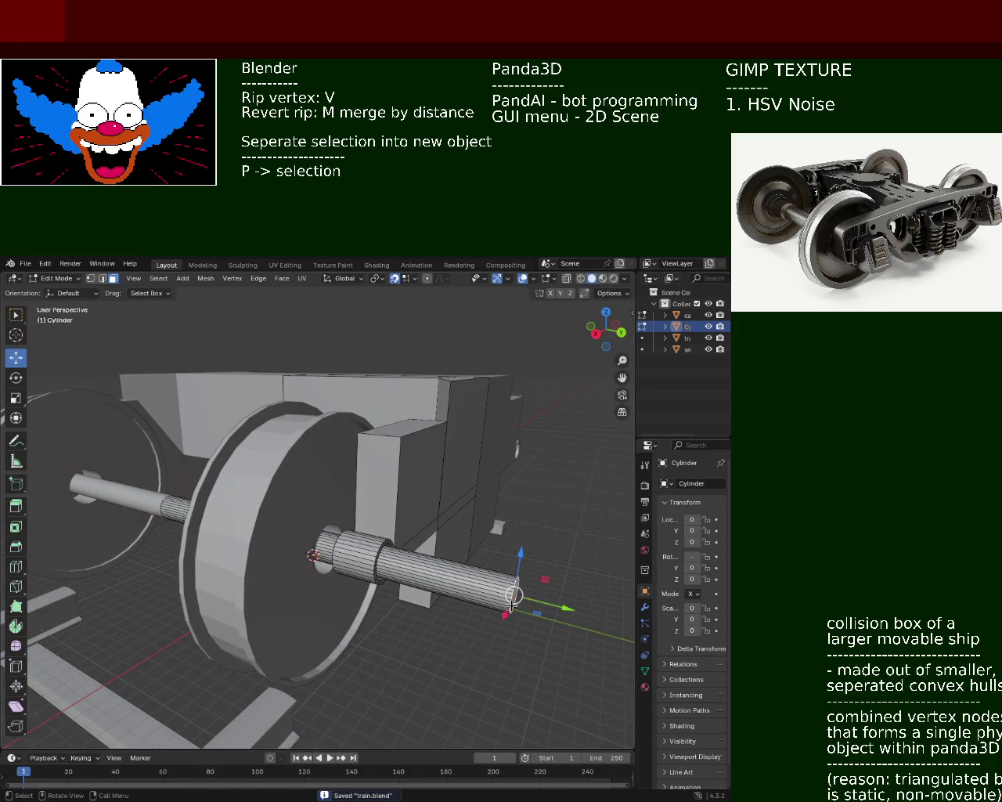
key("g")
left_click(403, 582)
mouse_move(394, 558)
middle_mouse_down()
mouse_move(222, 501)
mouse_move(248, 454)
middle_mouse_up()
scroll(219, 456, "down", 3)
scroll(224, 463, "down", 3)
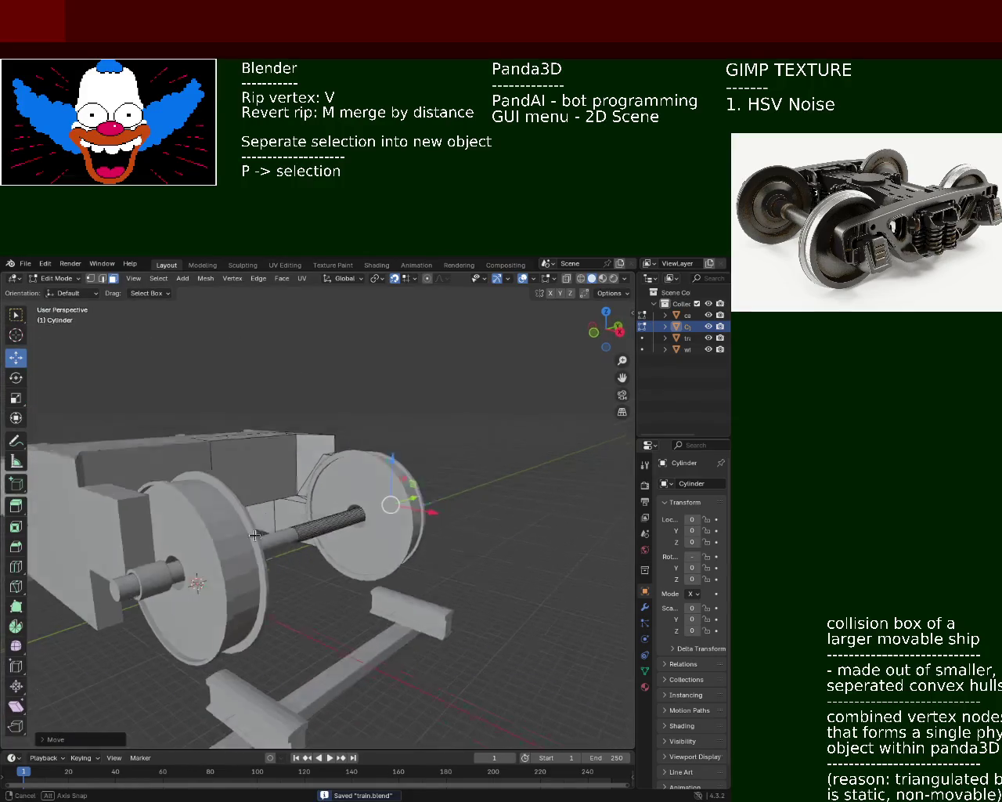
middle_click_drag(248, 527, 167, 463)
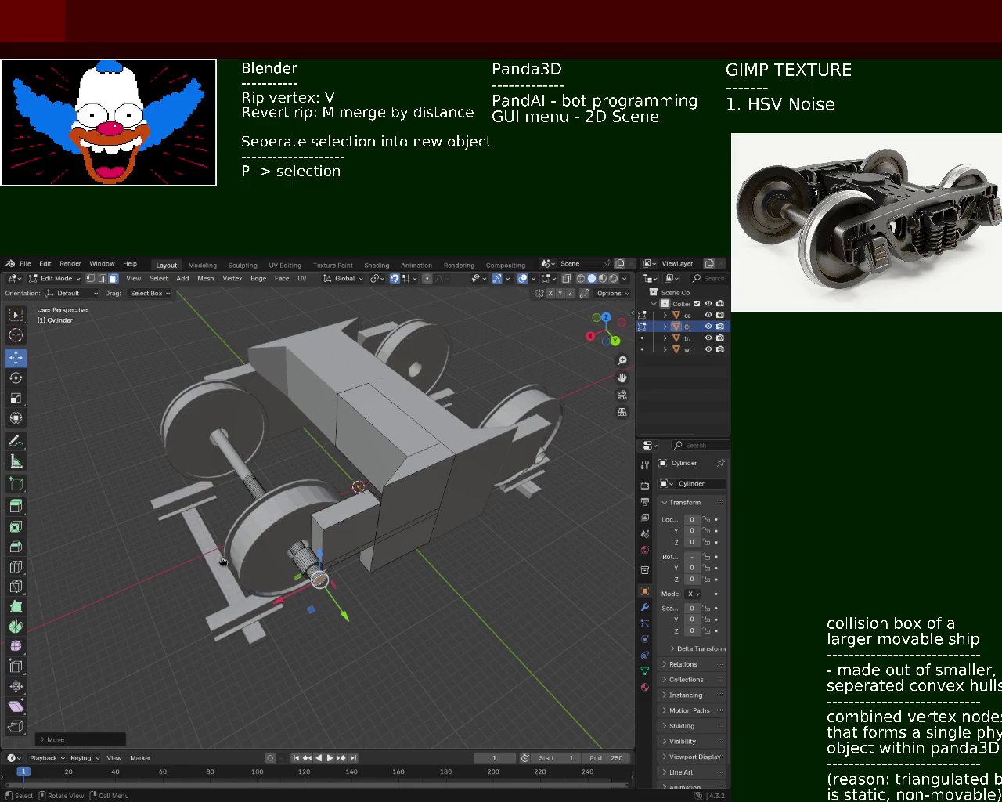
mouse_move(142, 391)
middle_mouse_down()
mouse_move(301, 482)
mouse_move(395, 572)
mouse_move(393, 538)
mouse_move(343, 409)
mouse_move(64, 300)
middle_mouse_up()
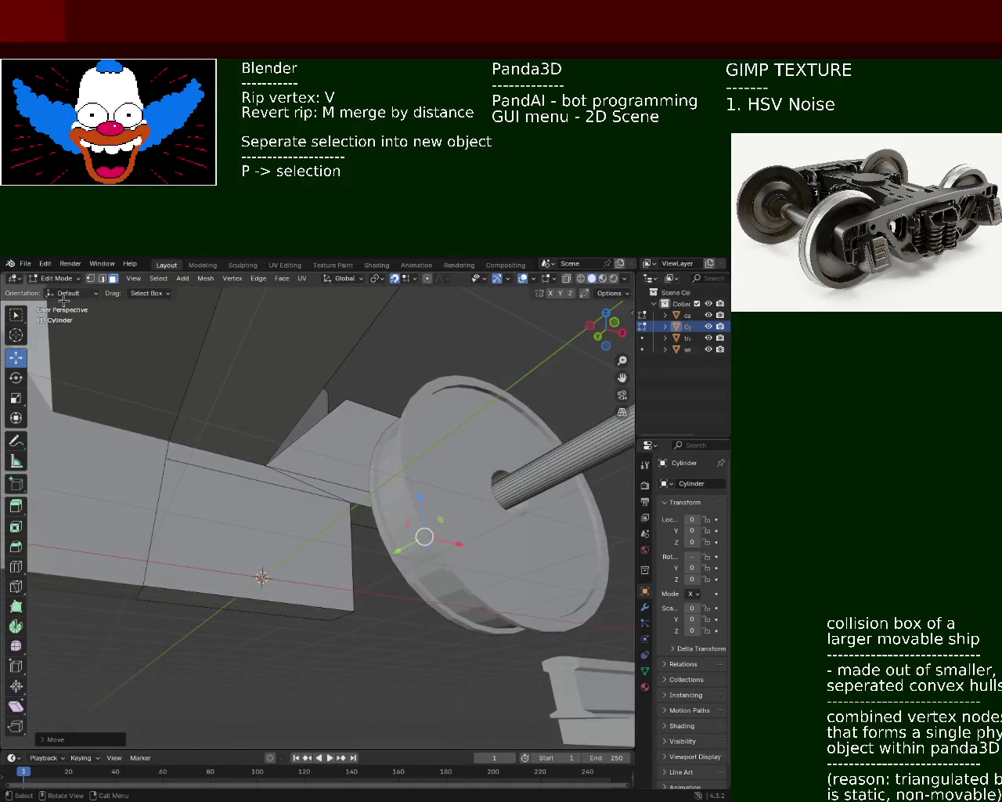
In edge select mode, dissolve one edge of the carrier mesh.
left_click(102, 279)
left_click(299, 485)
key("x")
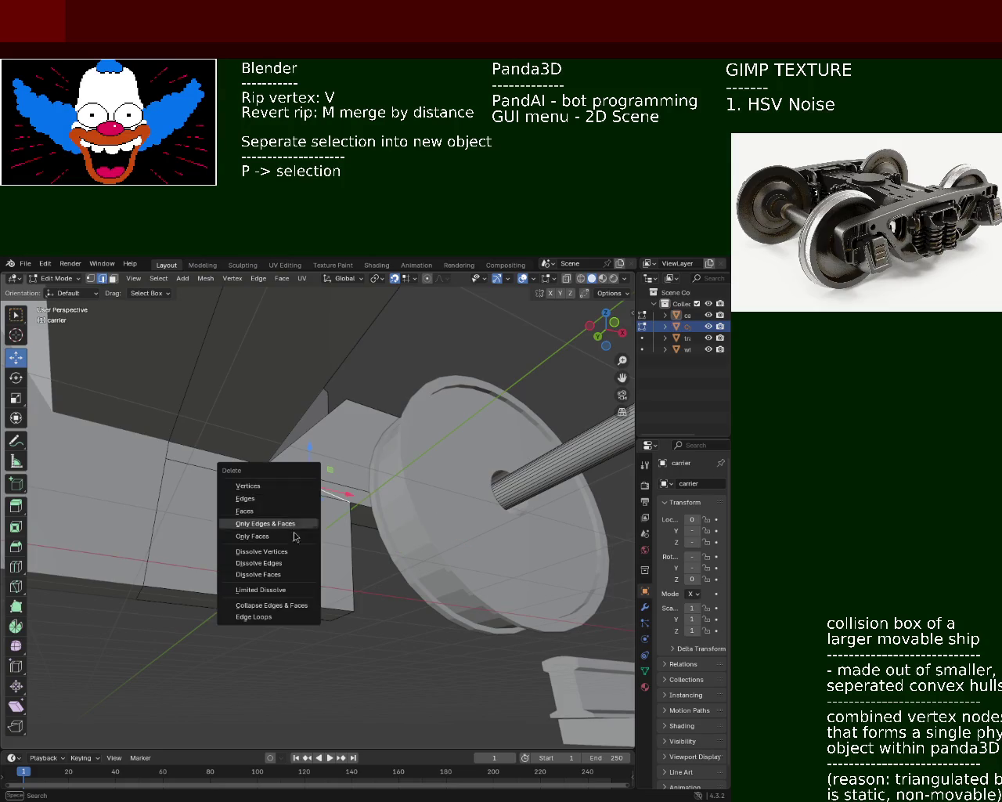
left_click(269, 562)
mouse_move(268, 562)
middle_mouse_down()
mouse_move(299, 505)
mouse_move(265, 528)
mouse_move(182, 444)
mouse_move(154, 504)
mouse_move(311, 445)
middle_mouse_up()
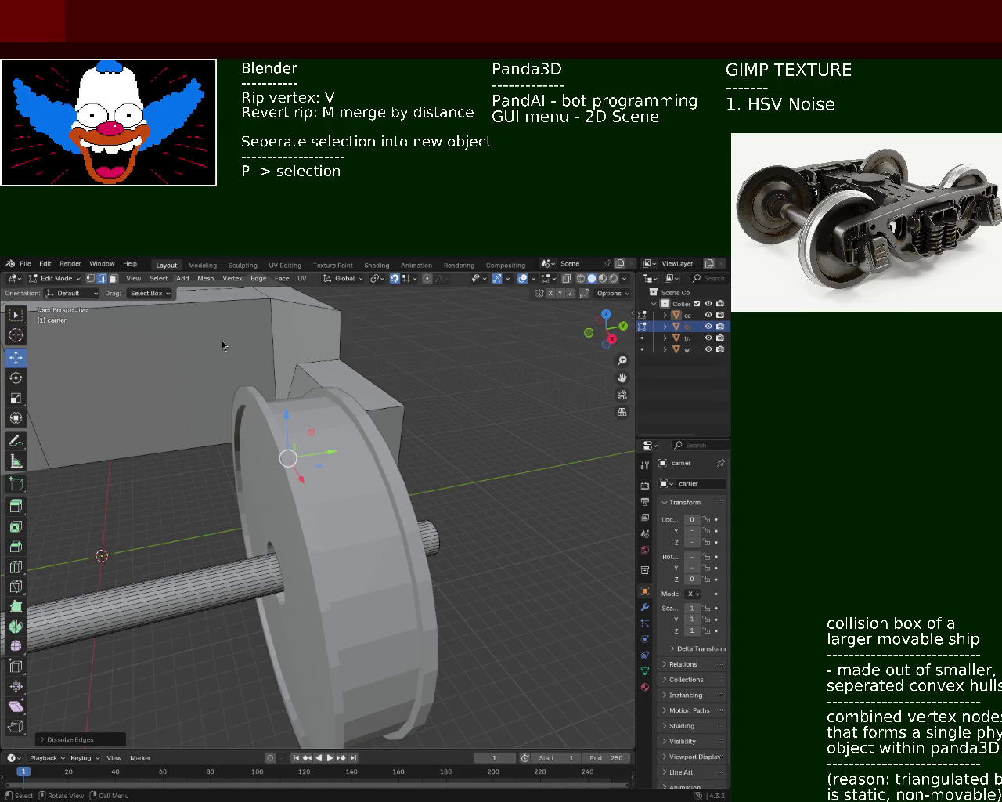
Orbit and zoom in on the corner where the carrier's side block meets the wheel.
mouse_move(146, 410)
middle_mouse_down()
mouse_move(330, 433)
mouse_move(286, 427)
middle_mouse_up()
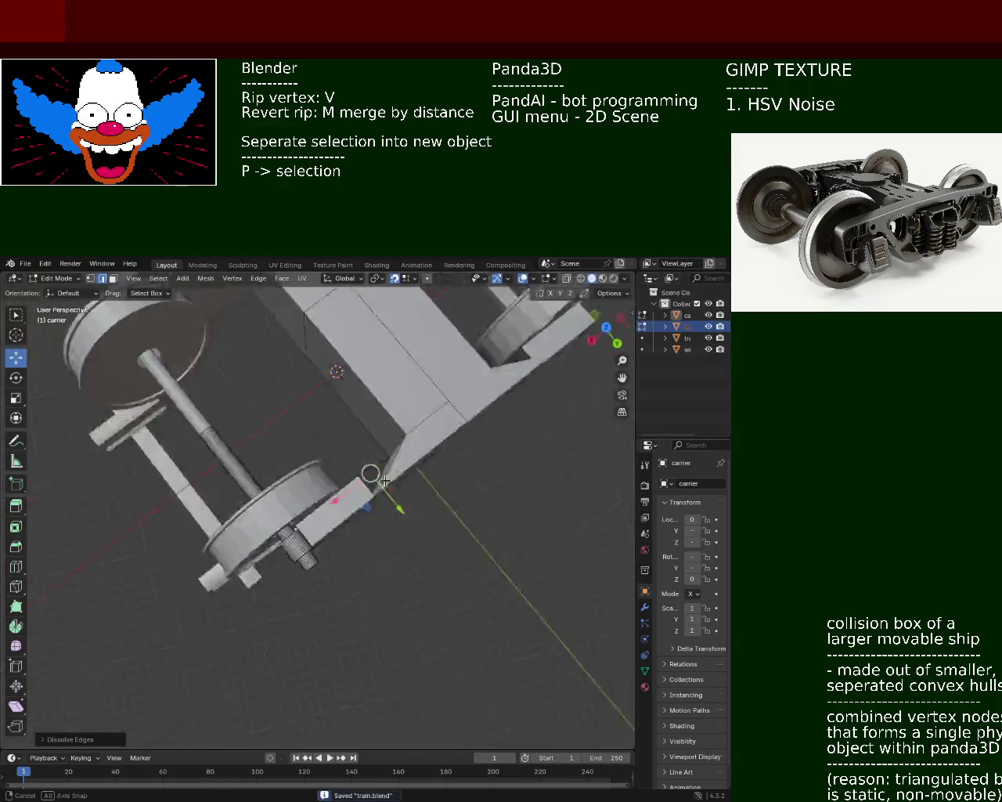
scroll(286, 427, "up", 5)
mouse_move(286, 426)
middle_mouse_down()
mouse_move(345, 426)
mouse_move(347, 447)
middle_mouse_up()
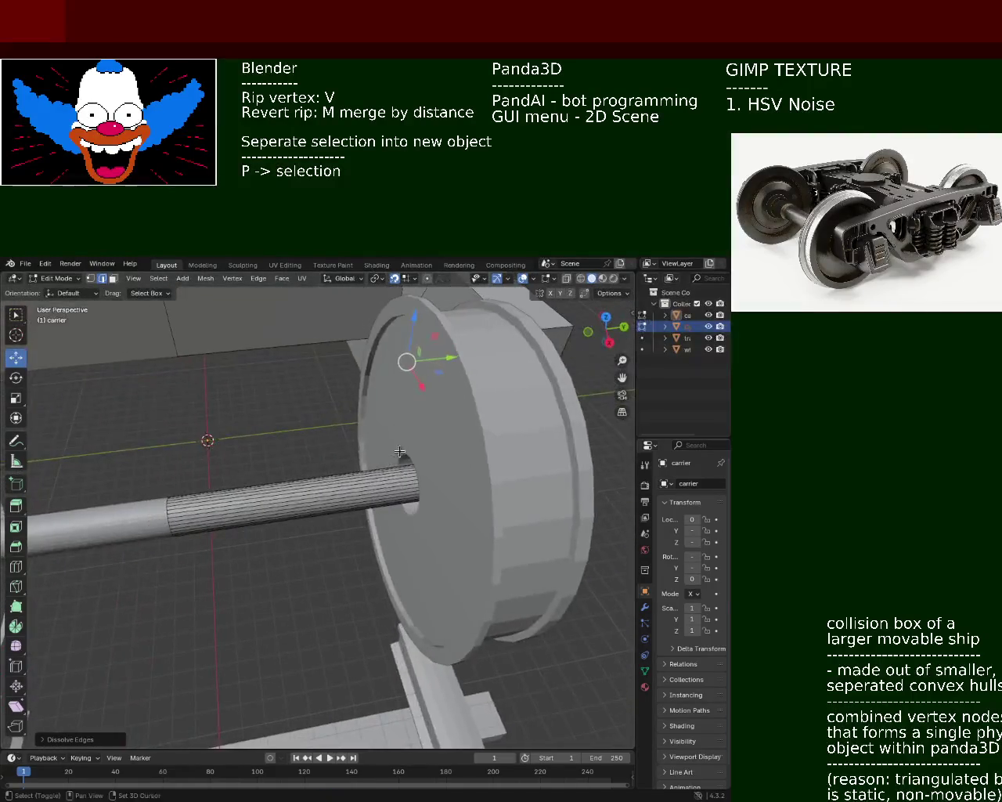
scroll(358, 451, "down", 5)
mouse_move(359, 451)
middle_mouse_down()
mouse_move(440, 445)
mouse_move(282, 436)
mouse_move(441, 521)
mouse_move(359, 543)
mouse_move(319, 420)
mouse_move(311, 488)
mouse_move(221, 562)
mouse_move(472, 557)
mouse_move(597, 571)
mouse_move(548, 581)
middle_mouse_up()
scroll(440, 445, "up", 3)
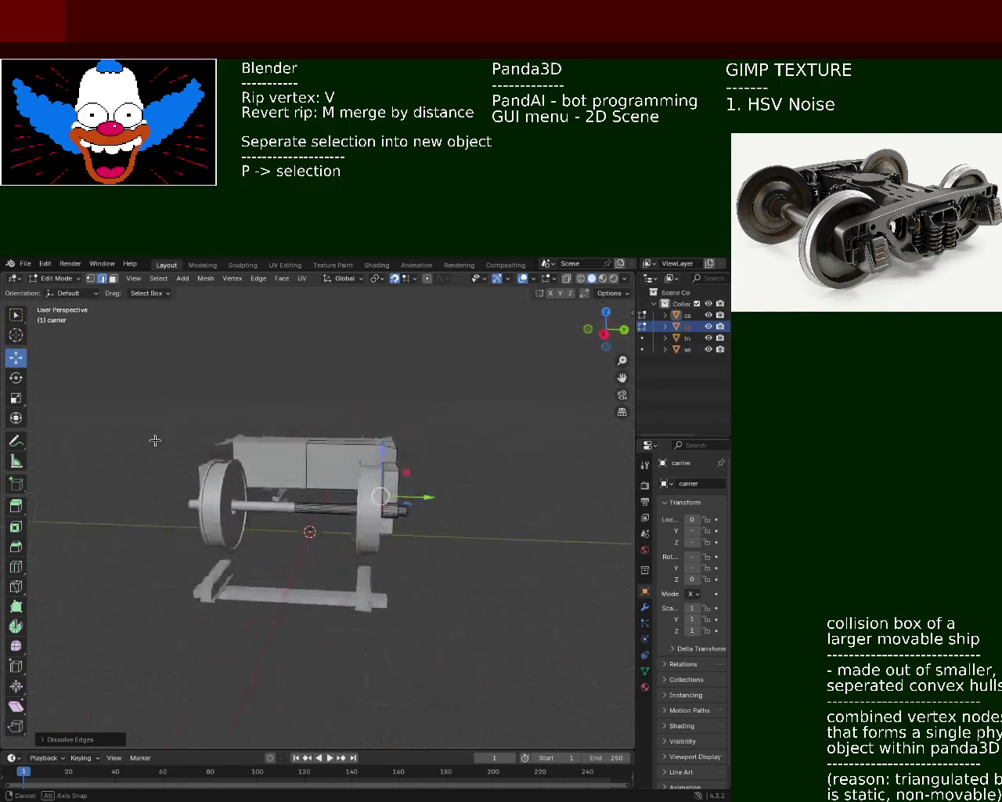
middle_click_drag(339, 478, 277, 496)
mouse_move(228, 462)
middle_mouse_down("ctrl")
mouse_move(258, 438)
mouse_move(496, 478)
mouse_move(288, 576)
mouse_move(389, 639)
mouse_move(330, 615)
mouse_move(227, 401)
middle_mouse_up("ctrl")
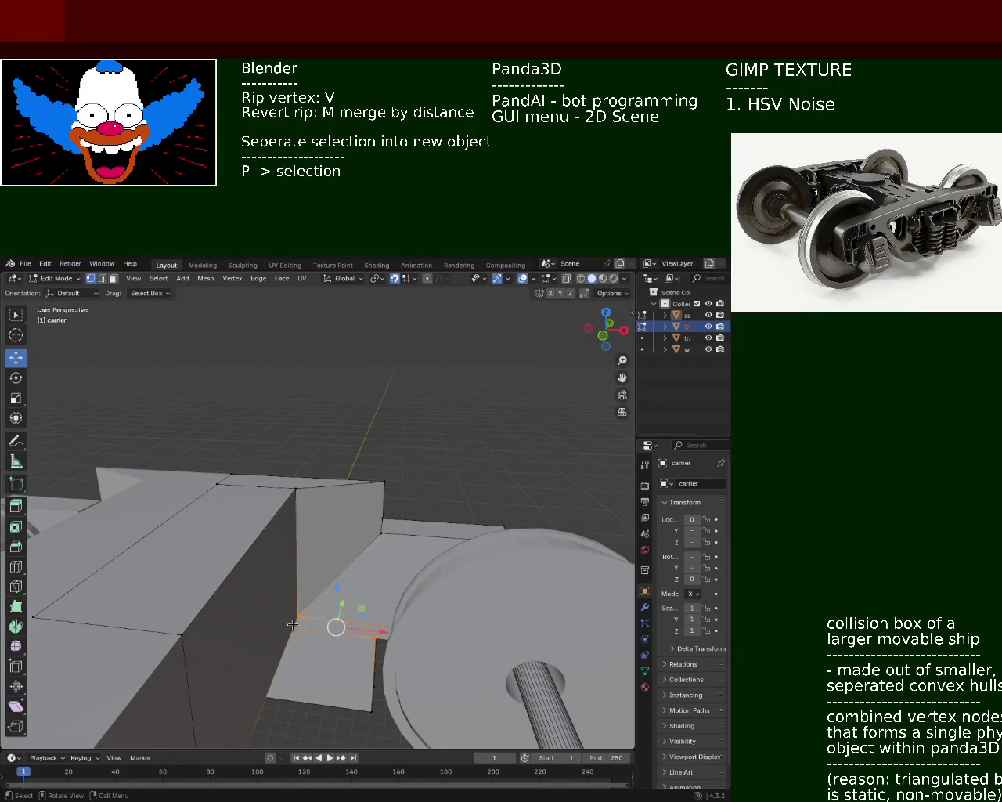
Orbit around the carrier corner and add the vertex beside the wheel to the selection.
mouse_move(366, 621)
middle_mouse_down()
mouse_move(241, 634)
mouse_move(327, 600)
mouse_move(295, 595)
mouse_move(389, 524)
middle_mouse_up()
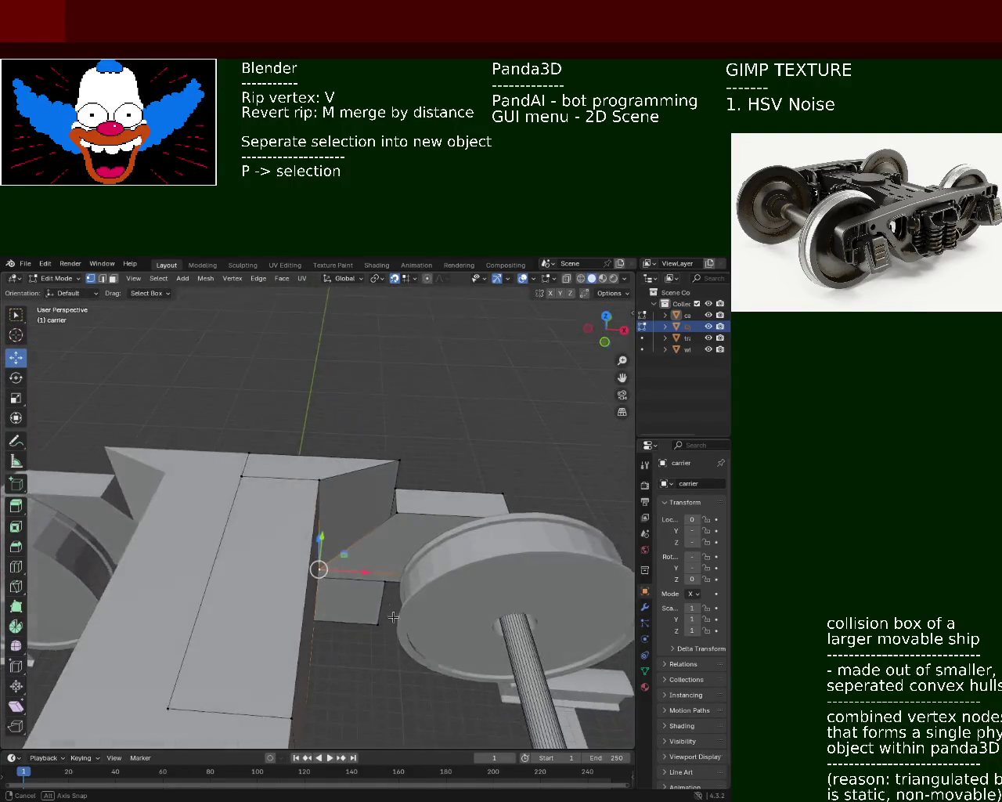
mouse_move(389, 523)
middle_mouse_down()
mouse_move(379, 537)
mouse_move(293, 517)
mouse_move(327, 555)
mouse_move(327, 603)
mouse_move(329, 557)
middle_mouse_up()
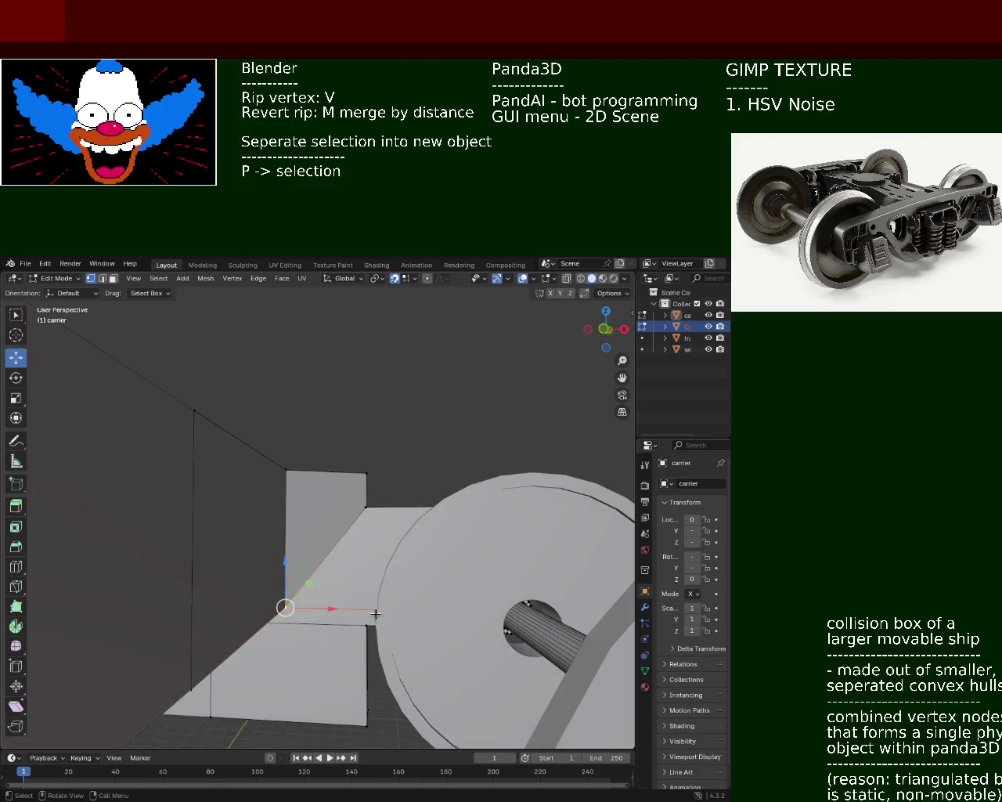
middle_click_drag(334, 486, 369, 513)
left_click(367, 512, "shift")
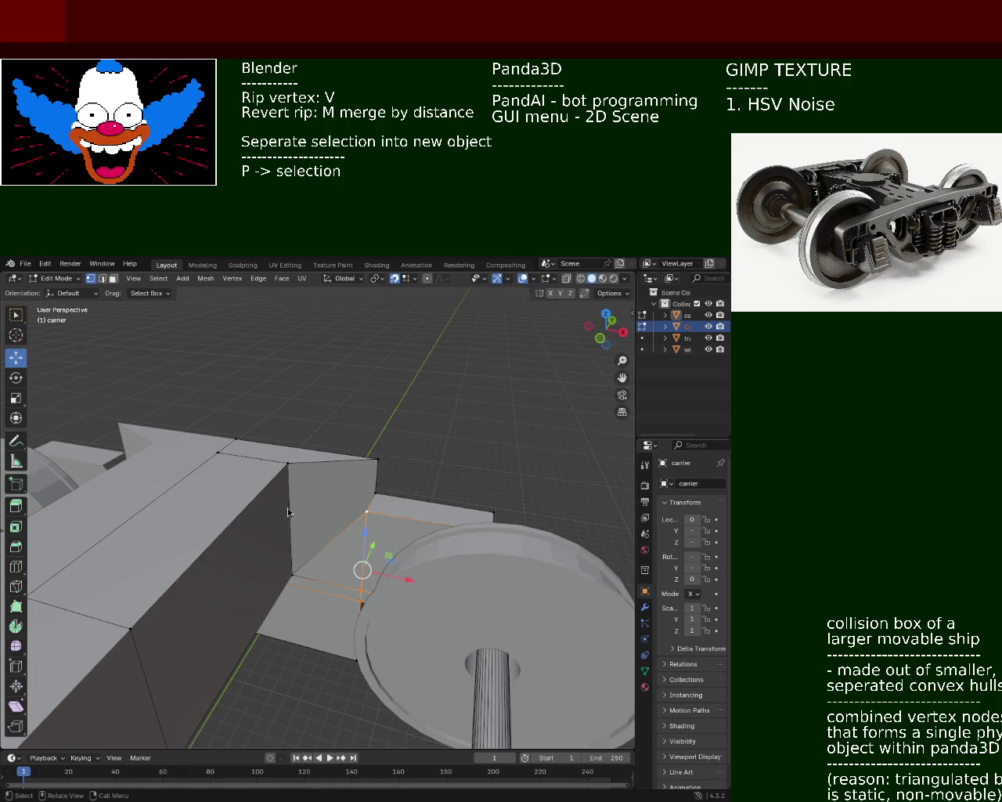
mouse_move(248, 469)
middle_mouse_down()
mouse_move(352, 536)
mouse_move(380, 603)
mouse_move(284, 582)
mouse_move(217, 459)
mouse_move(243, 540)
mouse_move(206, 480)
mouse_move(358, 496)
mouse_move(304, 509)
mouse_move(276, 537)
middle_mouse_up()
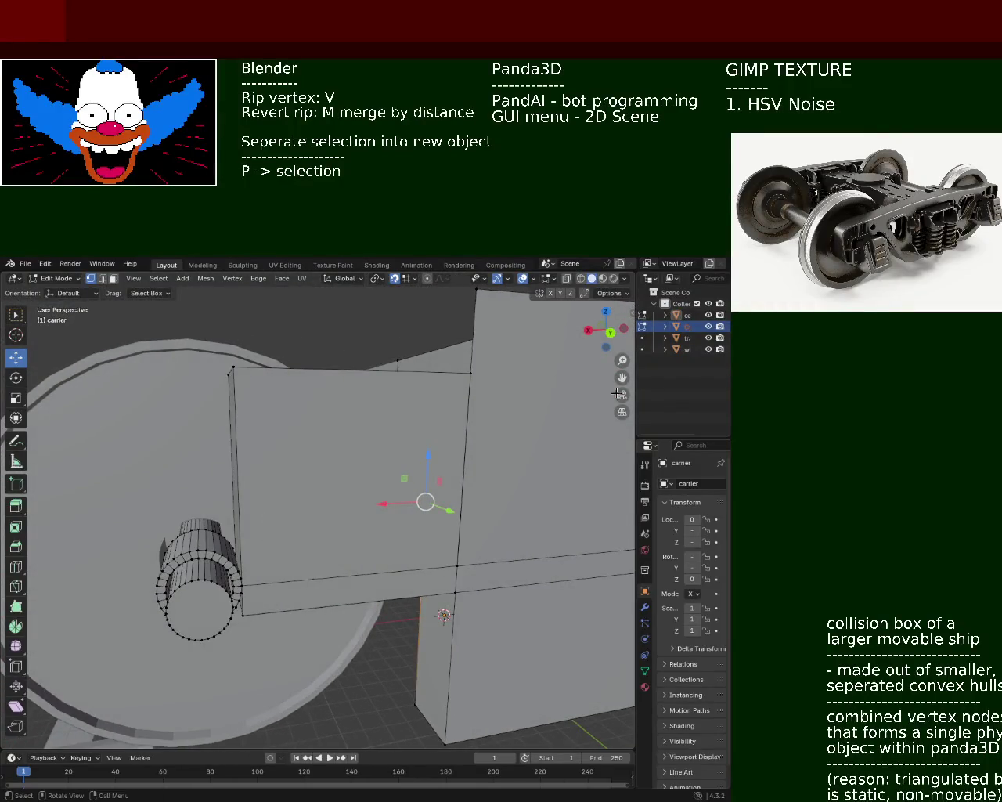
Widen the outliner panel and make carrier the active object again.
left_click_drag(634, 374, 514, 375)
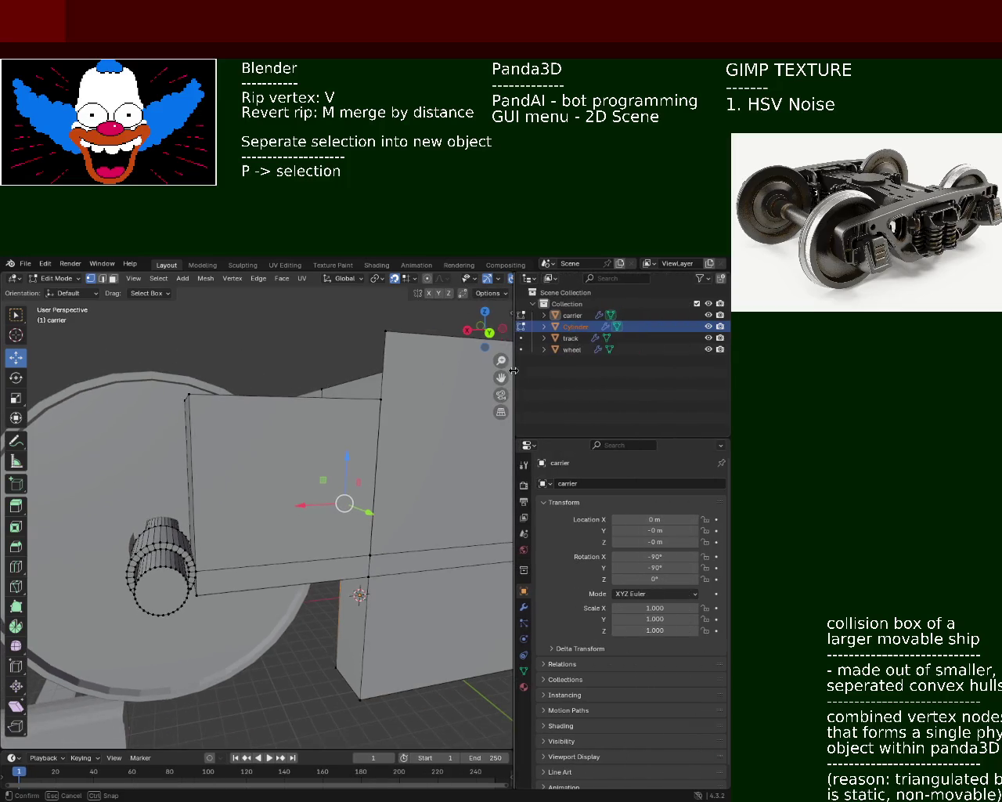
left_click(576, 327)
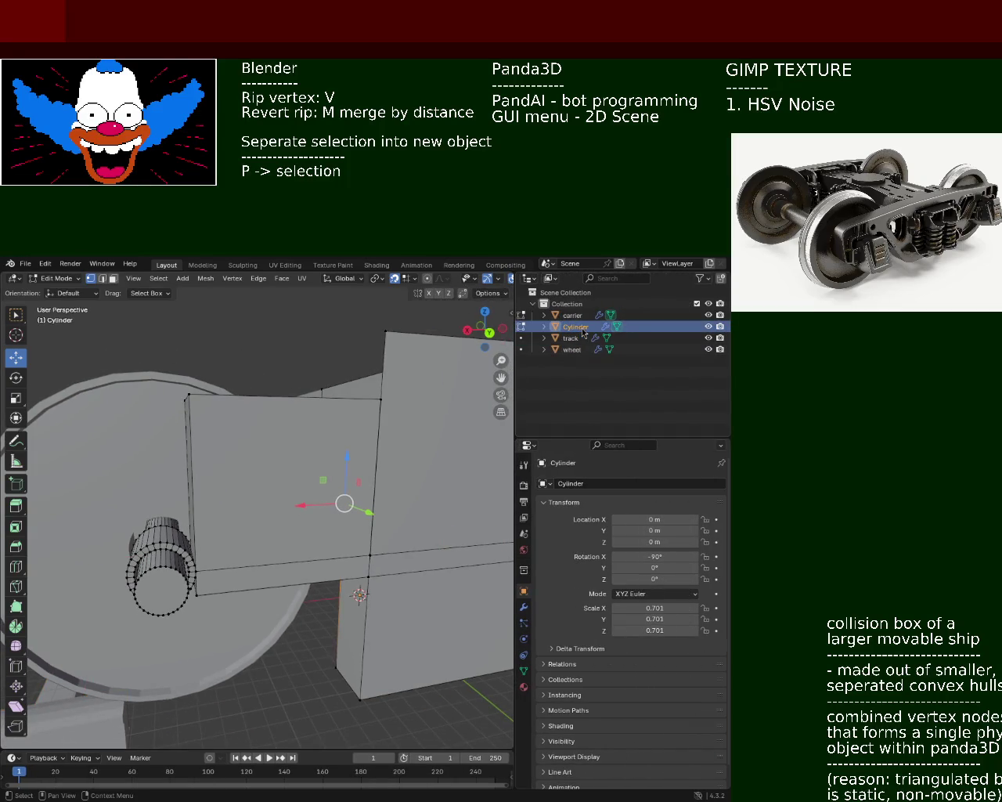
left_click(577, 337)
key("Up")
key("Up")
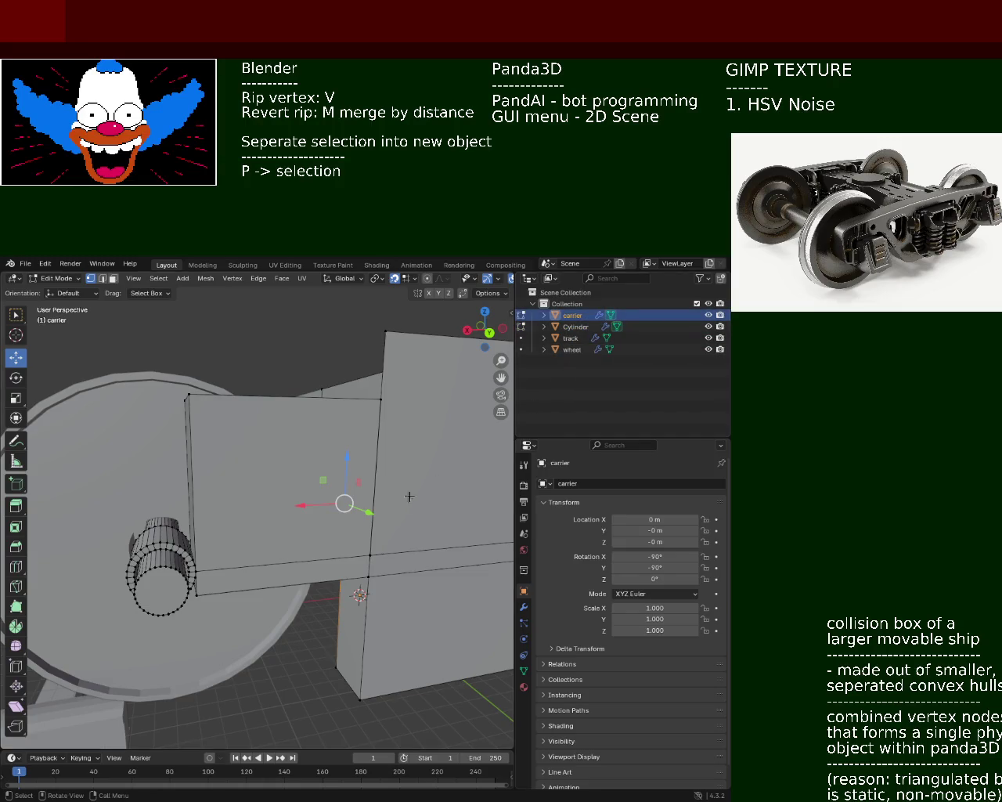
Enter Edit Mode on carrier and box-select the axle-ring vertices.
key("Tab")
key("Tab")
middle_click_drag(219, 539, 212, 517)
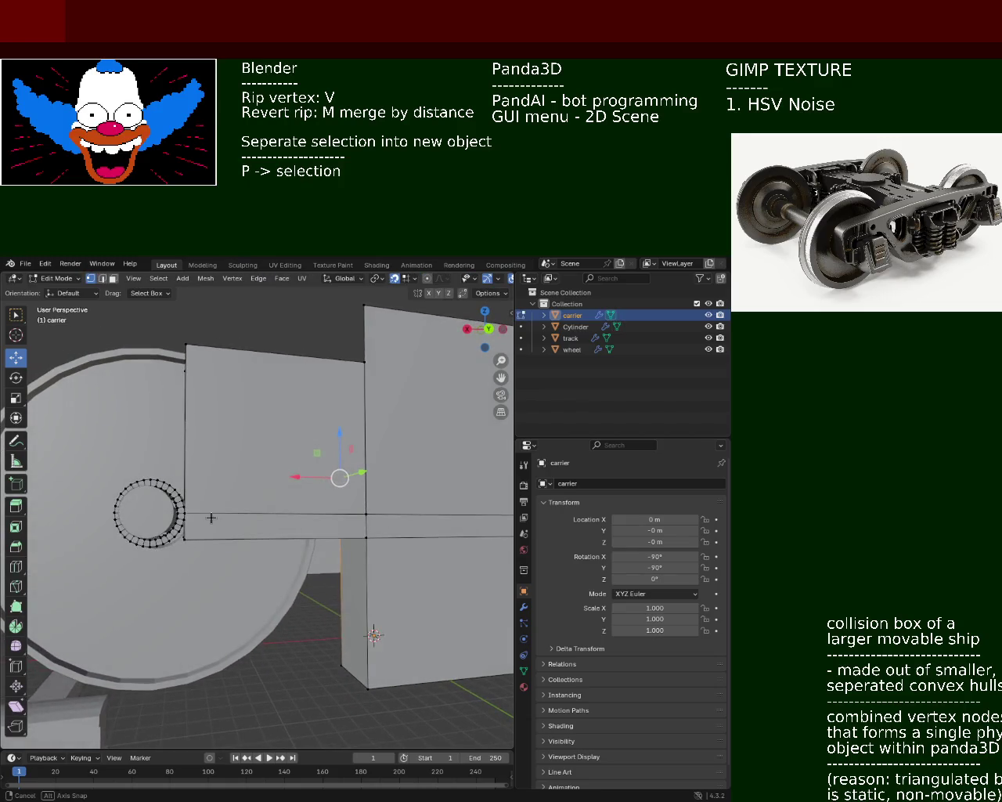
left_click_drag(80, 460, 183, 582)
Delete the selected ring vertices, then box-select and delete the upper arc of the ring.
key("x")
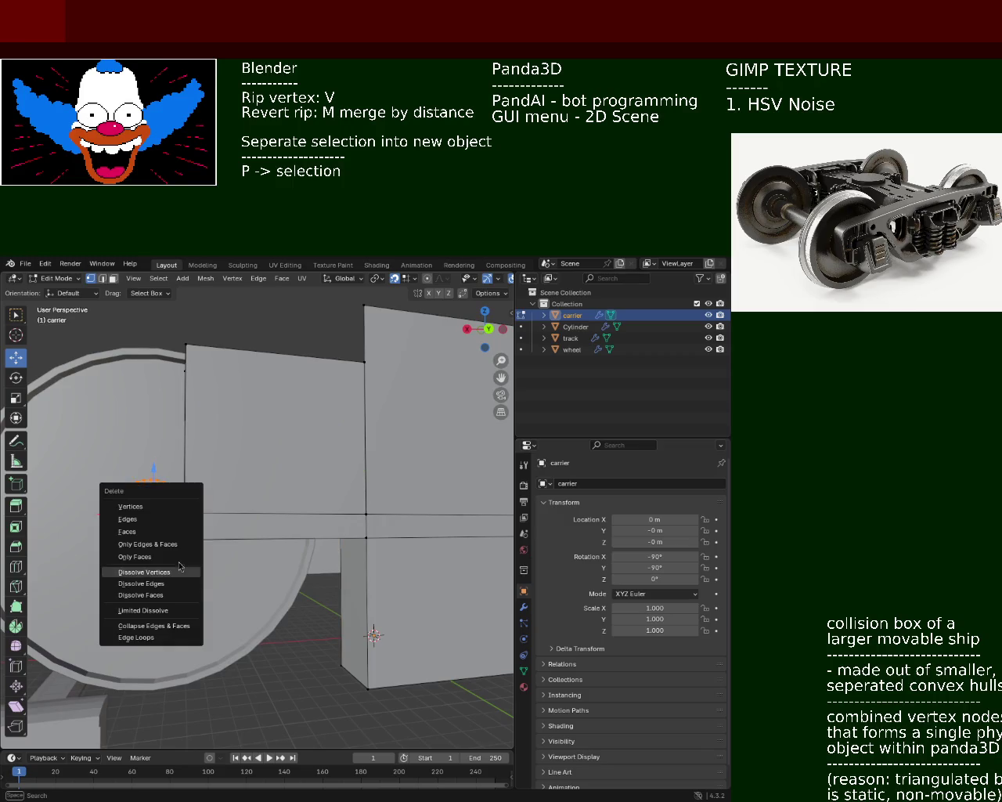
left_click(159, 506)
middle_click_drag(159, 507, 283, 429)
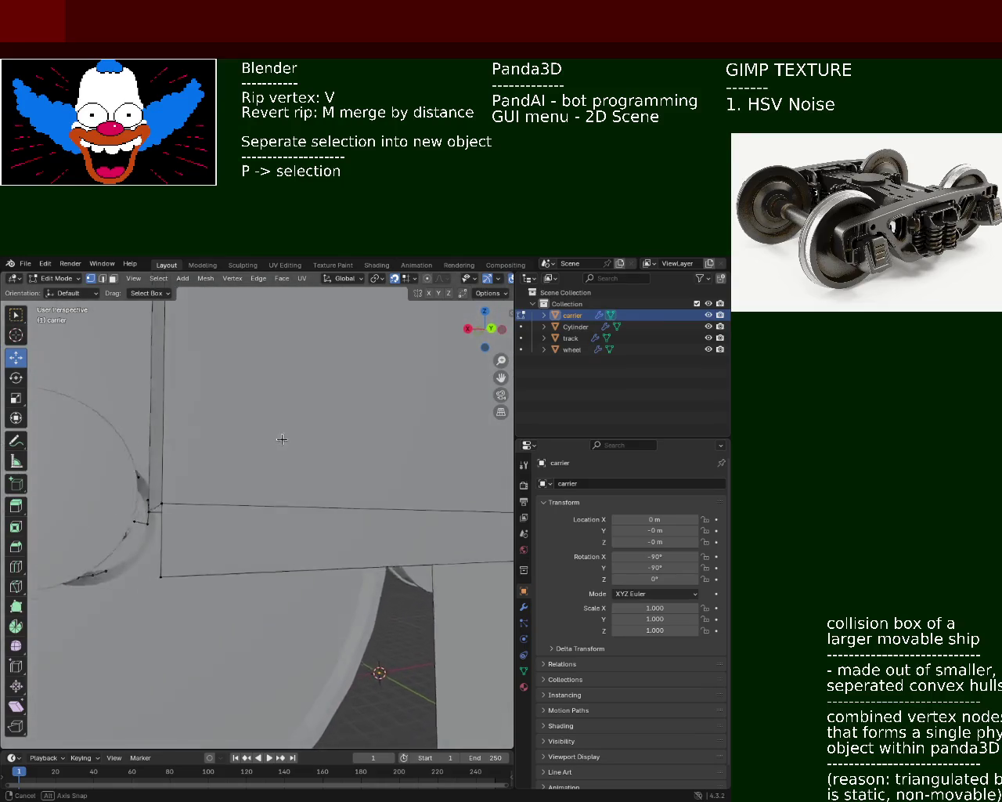
middle_click_drag(283, 429, 249, 555)
left_click_drag(108, 496, 238, 559)
key("x")
left_click(116, 510)
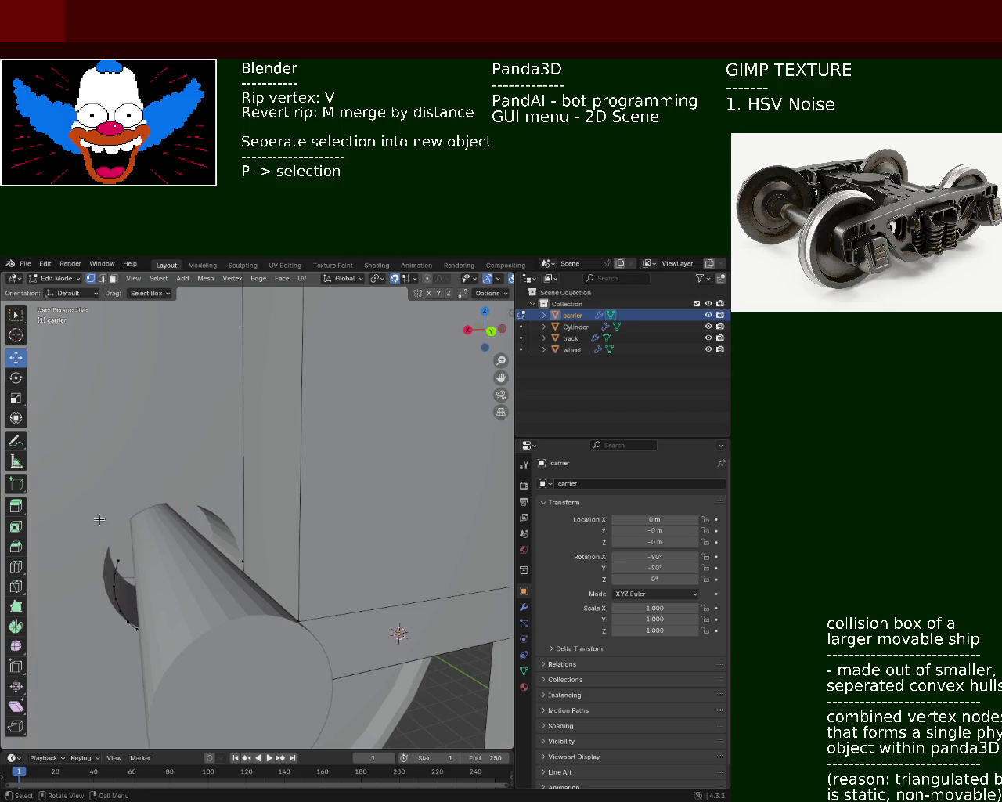
Box-select and delete the remaining ring vertices around the axle stub.
key("x")
middle_click_drag(125, 657, 195, 506)
left_click_drag(199, 460, 105, 376)
key("x")
left_click(119, 402)
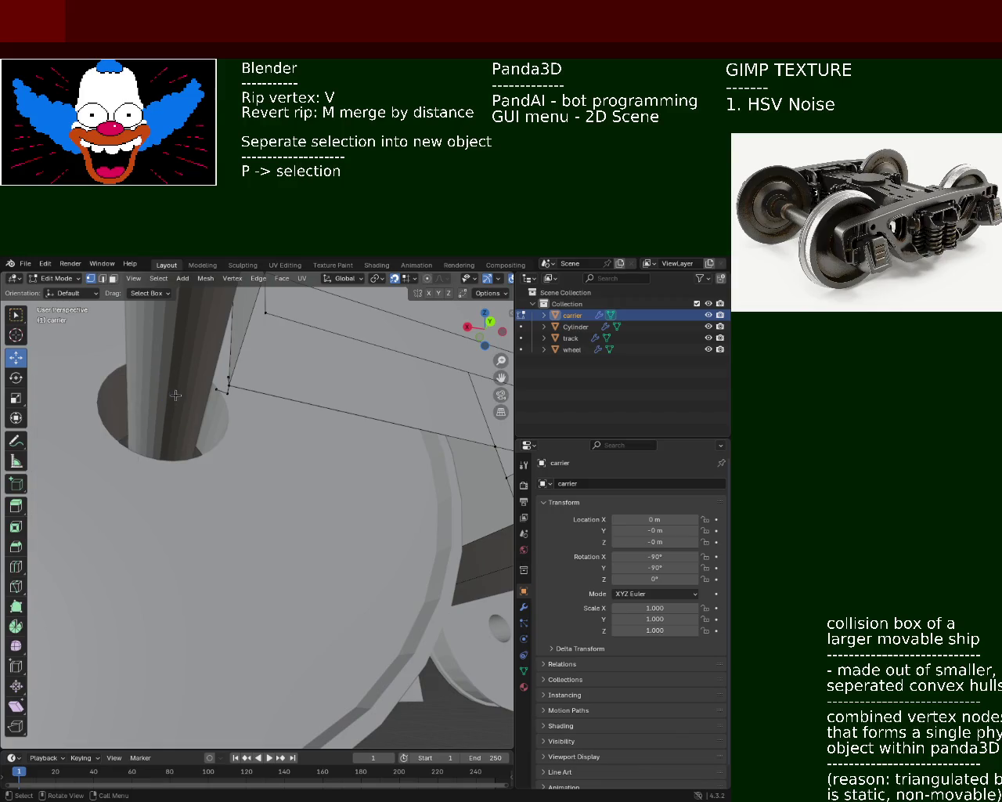
middle_click_drag(126, 407, 180, 427)
left_click_drag(137, 406, 191, 438)
key("x")
left_click(188, 436)
key("x")
left_click(200, 439)
mouse_move(199, 439)
middle_mouse_down()
mouse_move(178, 479)
mouse_move(183, 492)
mouse_move(219, 504)
mouse_move(167, 447)
middle_mouse_up()
Try dissolving the leftover vertices, undo the dissolve, and save train.blend.
key("x")
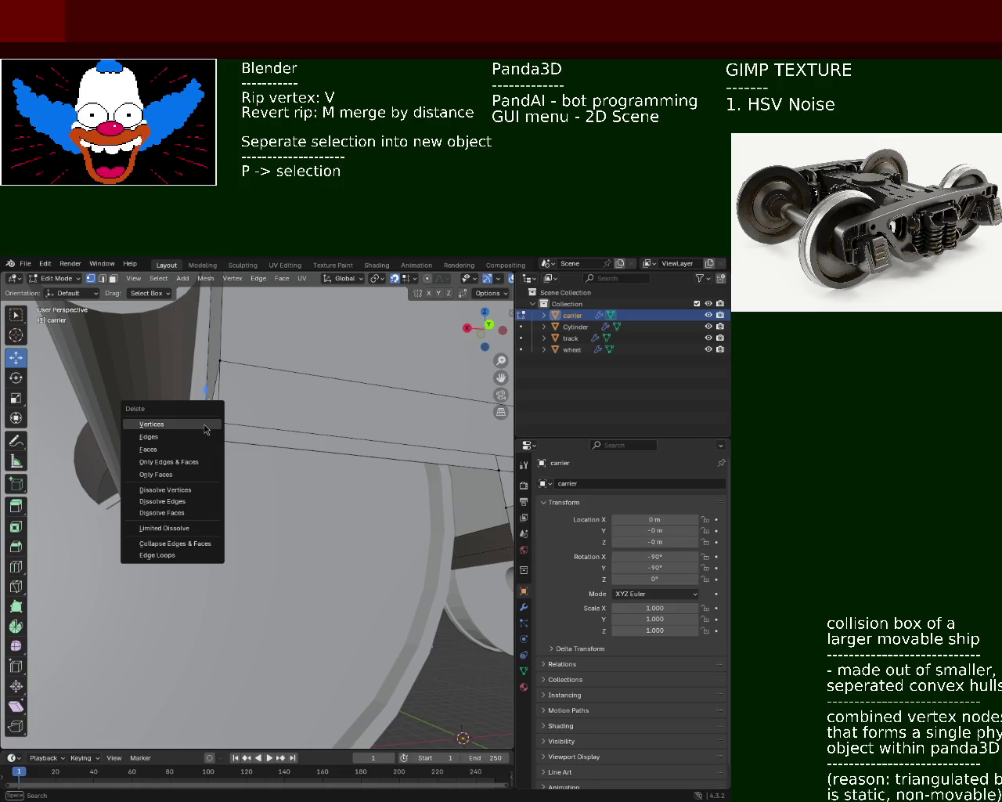
left_click(182, 491)
middle_click_drag(182, 491, 195, 471)
key("x")
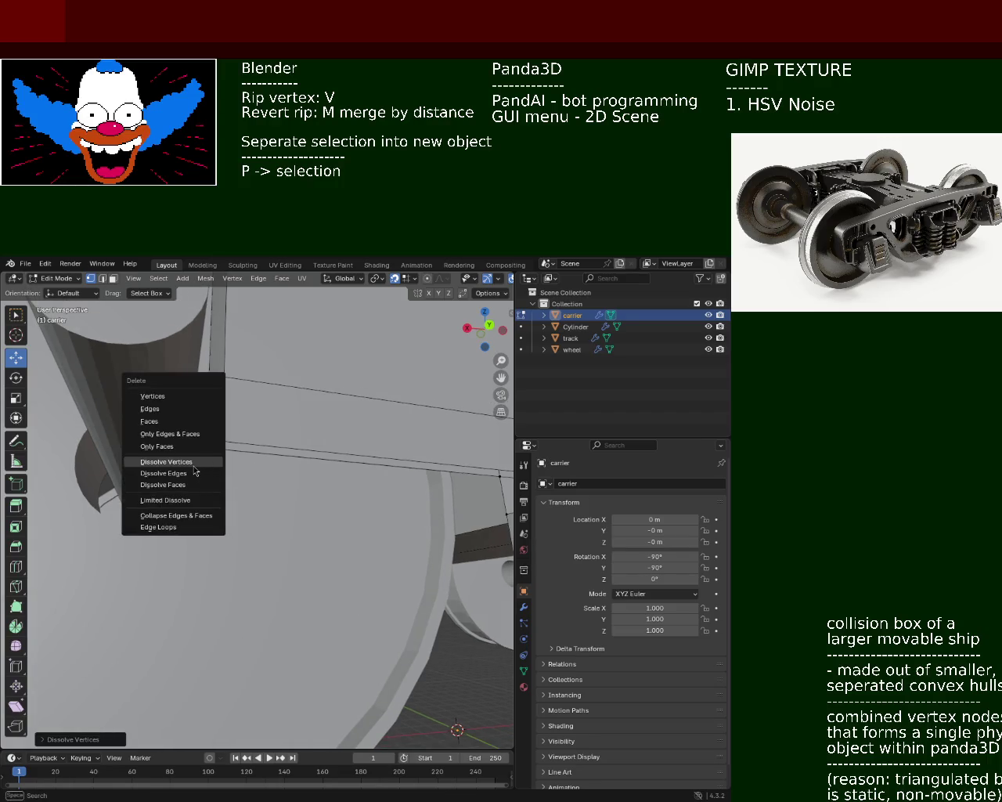
key("ctrl+z")
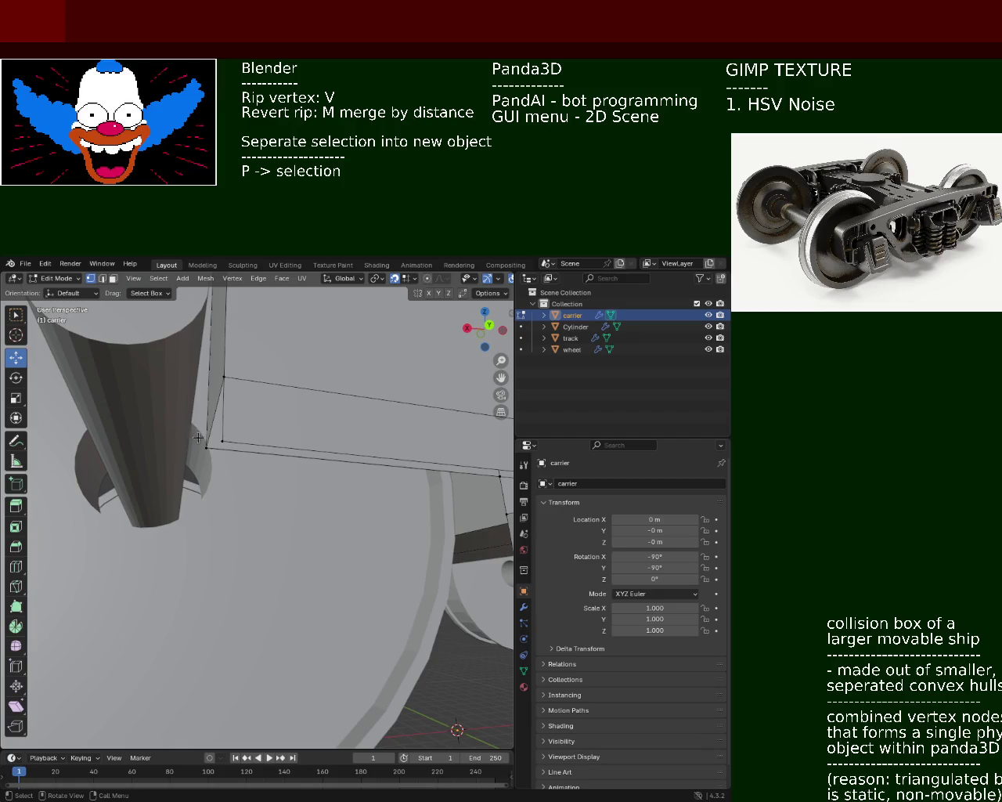
key("ctrl+s")
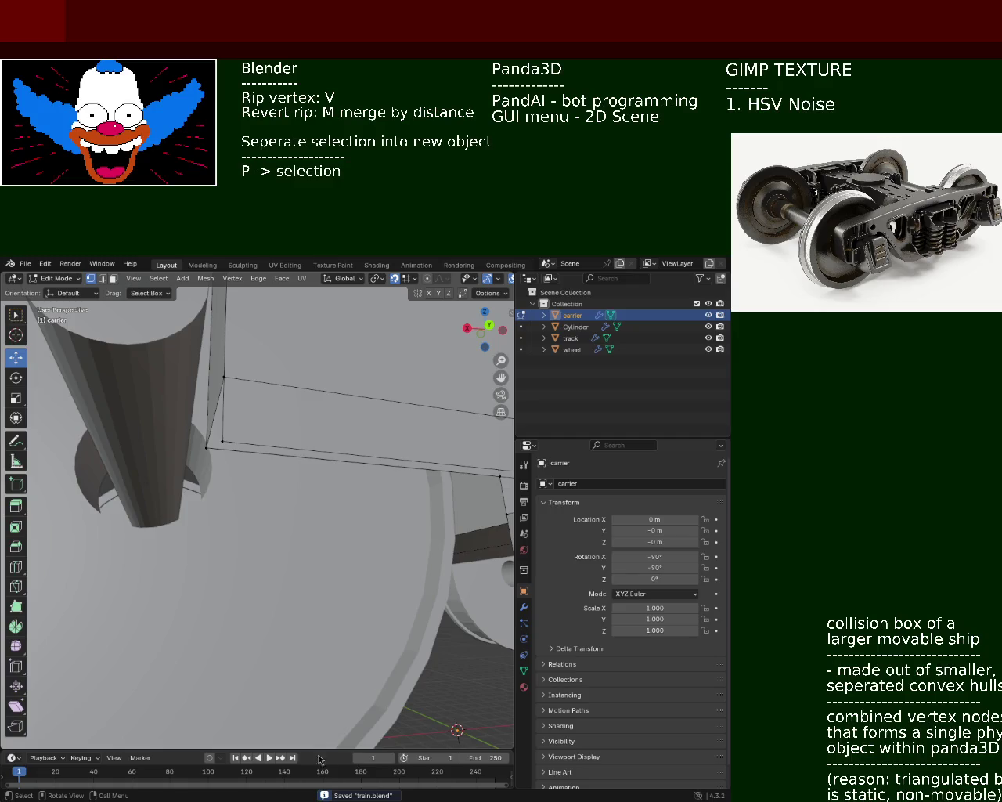
mouse_move(232, 507)
middle_mouse_down()
mouse_move(230, 527)
mouse_move(302, 534)
mouse_move(244, 515)
middle_mouse_up()
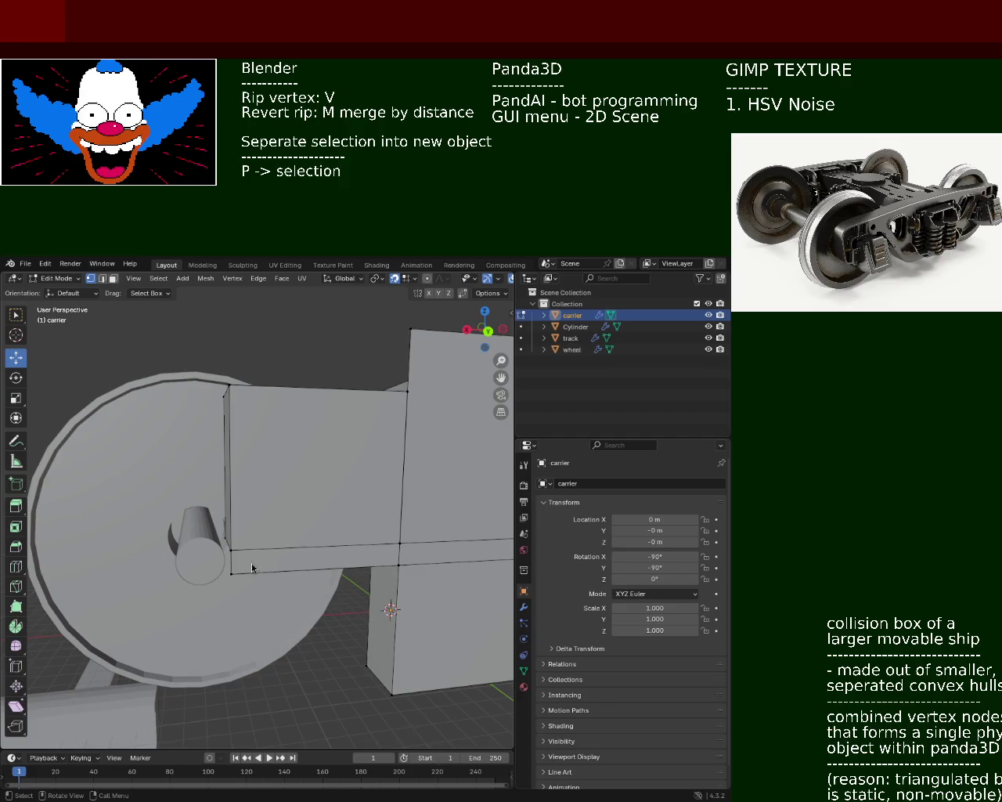
middle_click_drag(207, 479, 269, 574)
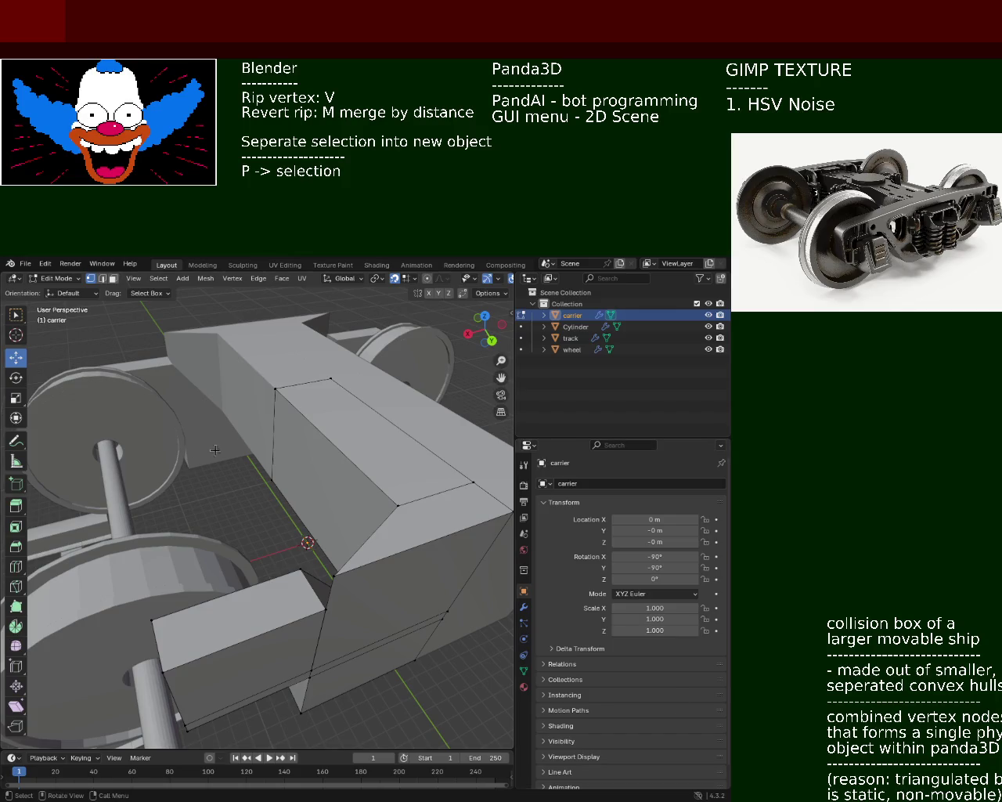
mouse_move(326, 422)
middle_mouse_down()
mouse_move(304, 478)
mouse_move(167, 510)
middle_mouse_up()
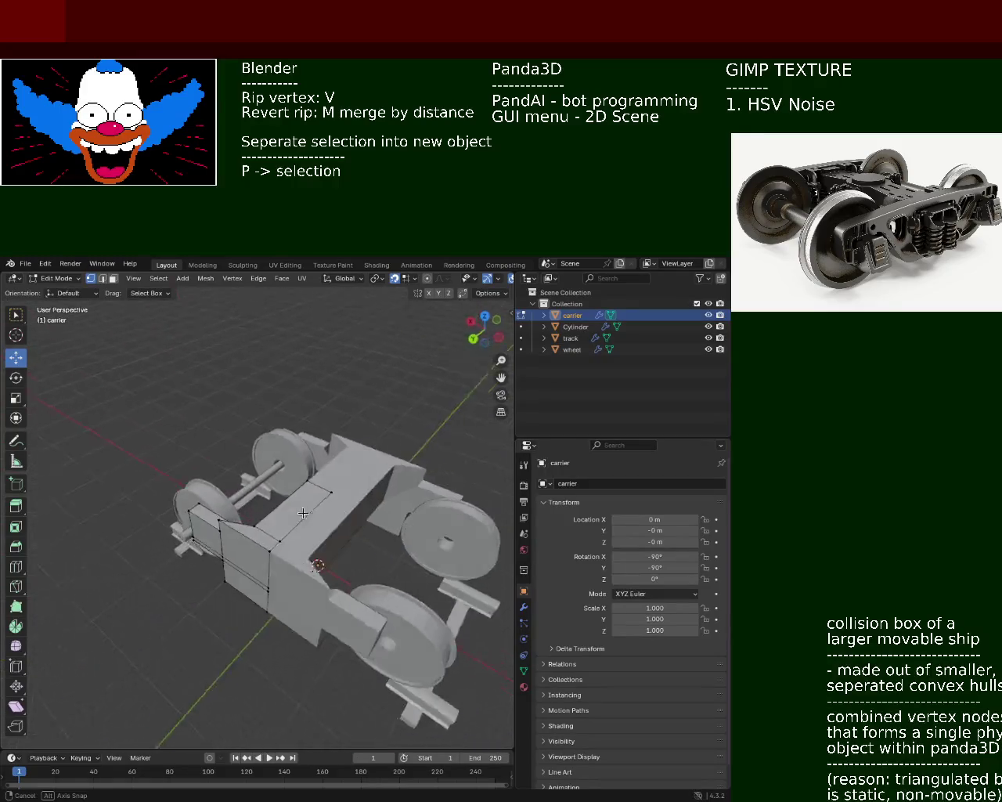
middle_click_drag(243, 518, 344, 464)
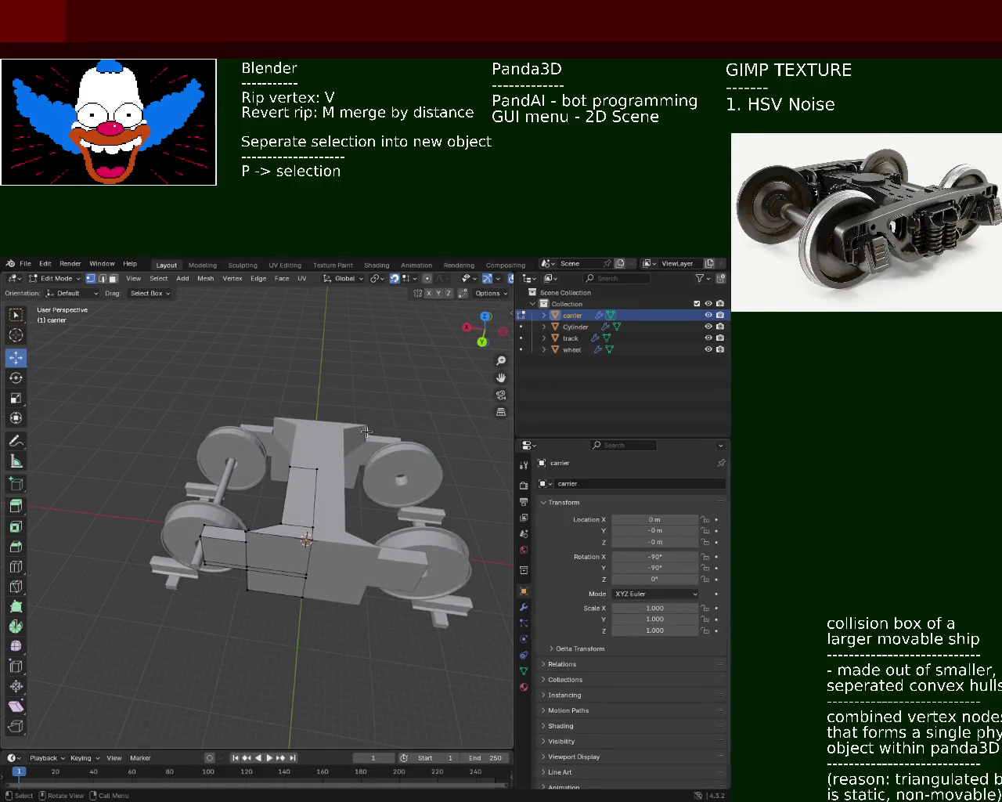
scroll(179, 454, "down", 3)
mouse_move(179, 454)
middle_mouse_down()
mouse_move(318, 466)
mouse_move(357, 508)
middle_mouse_up()
scroll(318, 466, "down", 3)
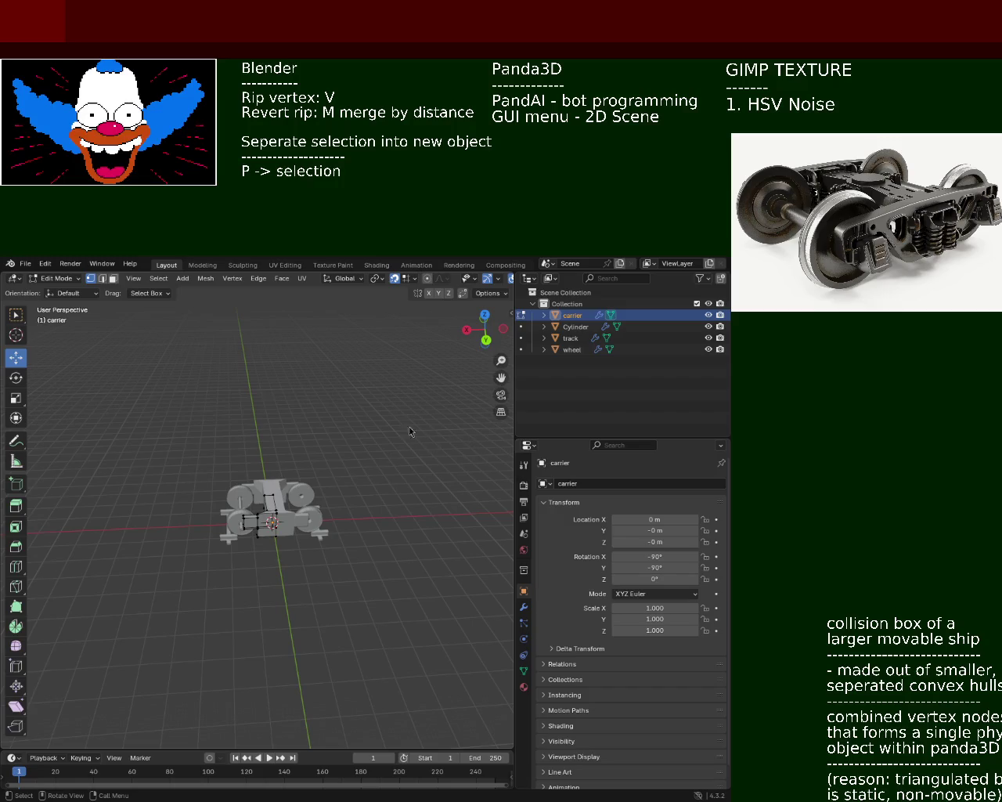
middle_click_drag(278, 517, 281, 451, "ctrl")
scroll(281, 451, "up", 1)
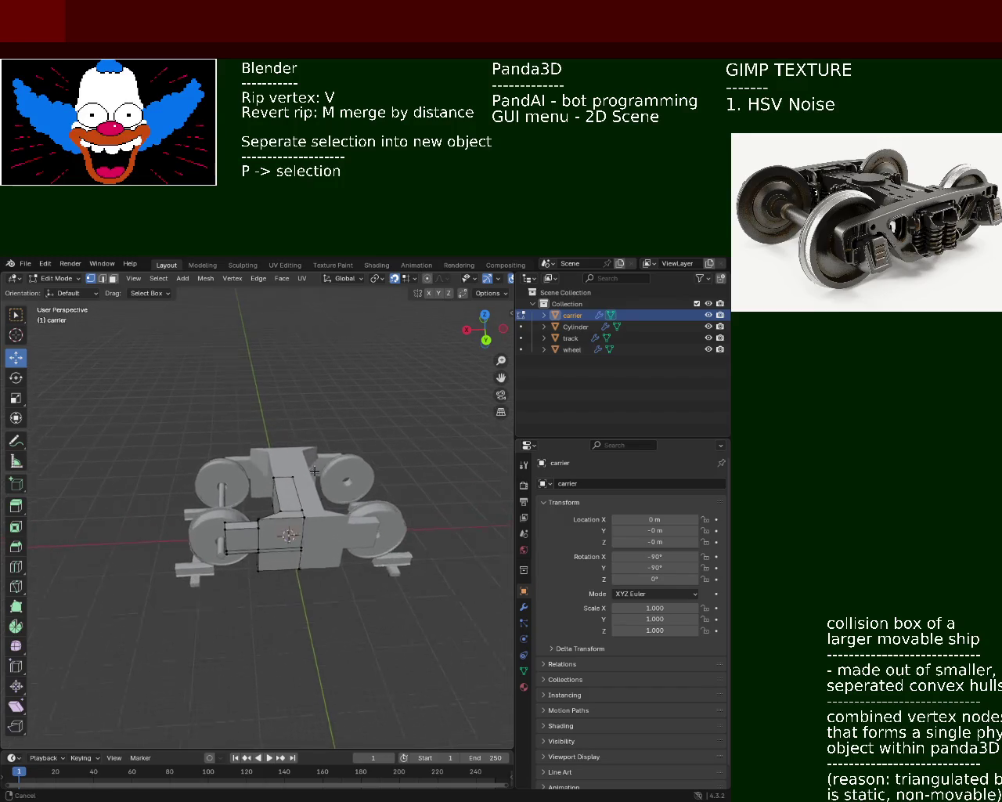
scroll(313, 470, "up", 2)
scroll(340, 482, "up", 2)
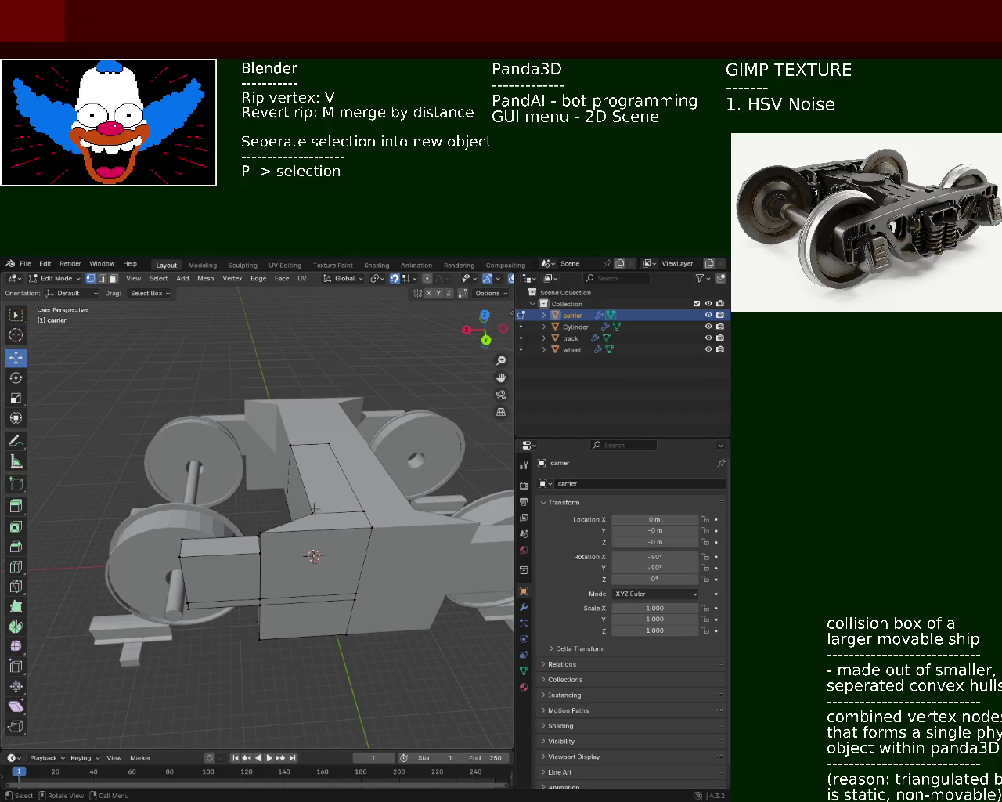
mouse_move(317, 470)
middle_mouse_down("ctrl")
mouse_move(311, 540)
mouse_move(468, 457)
middle_mouse_up("ctrl")
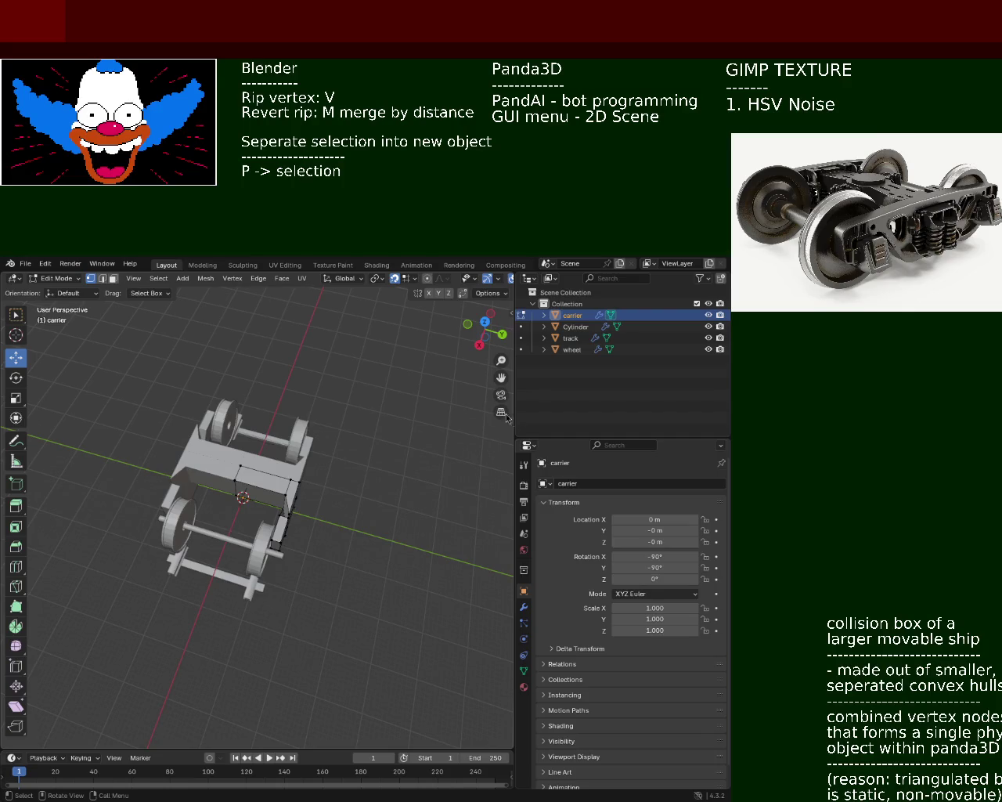
mouse_move(328, 529)
middle_mouse_down()
mouse_move(183, 457)
mouse_move(306, 460)
mouse_move(269, 606)
mouse_move(268, 548)
middle_mouse_up()
scroll(306, 459, "down", 4)
scroll(268, 501, "up", 2)
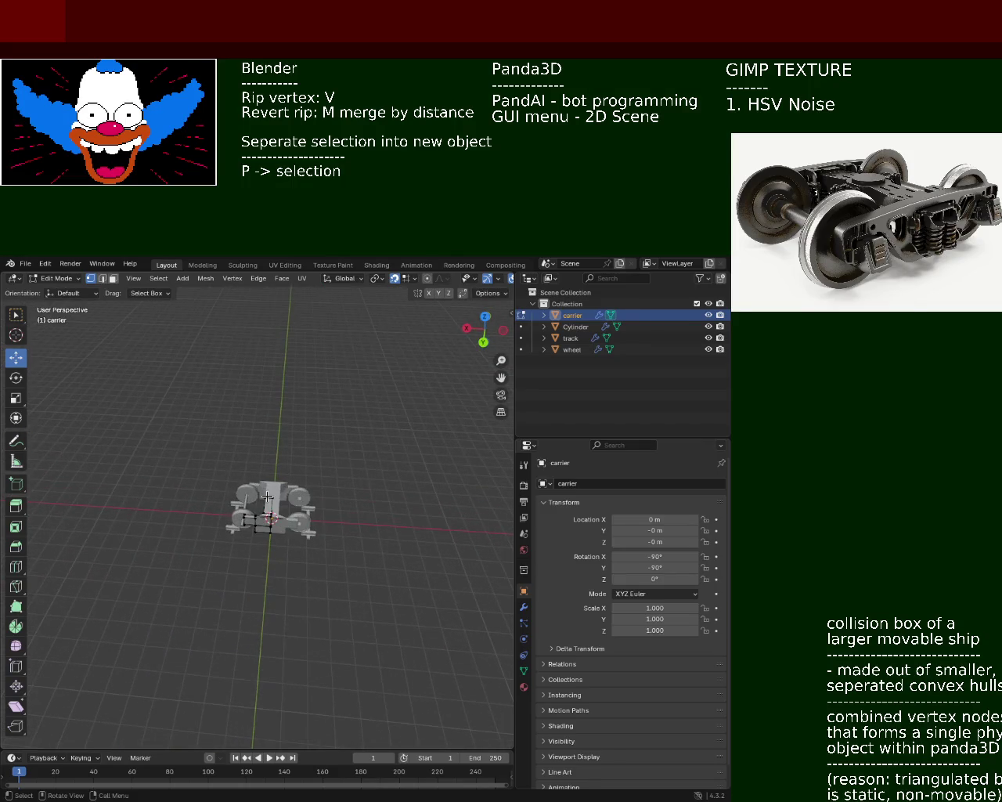
scroll(332, 505, "down", 1)
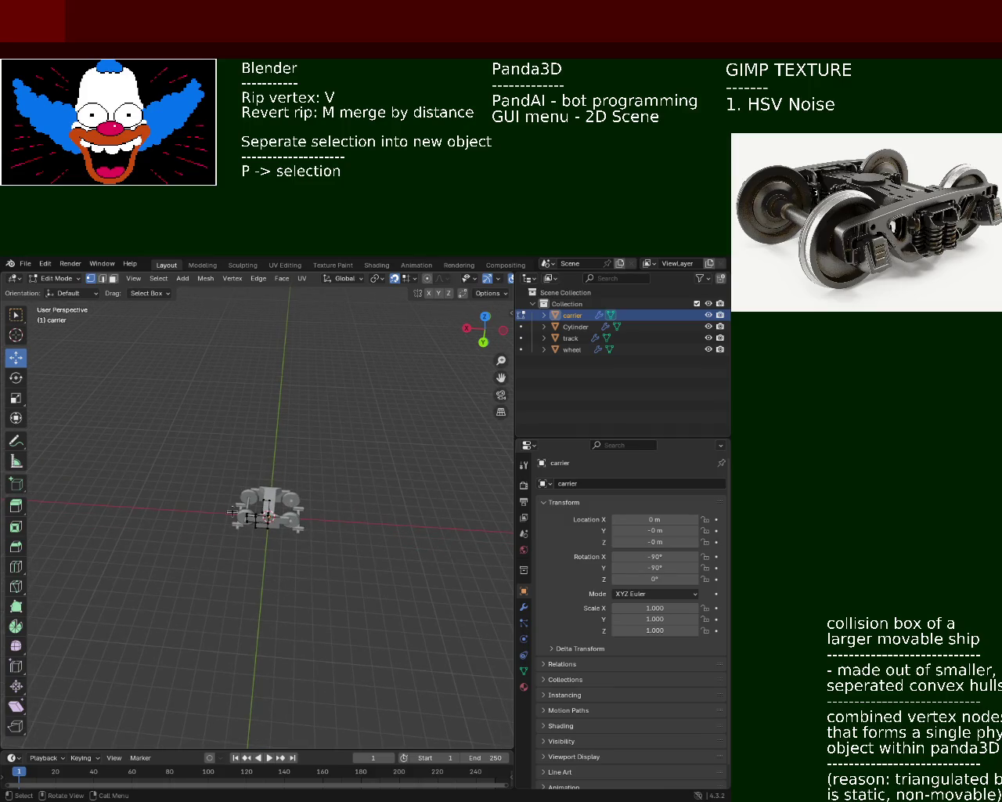
mouse_move(163, 497)
middle_mouse_down()
mouse_move(255, 517)
mouse_move(330, 499)
middle_mouse_up()
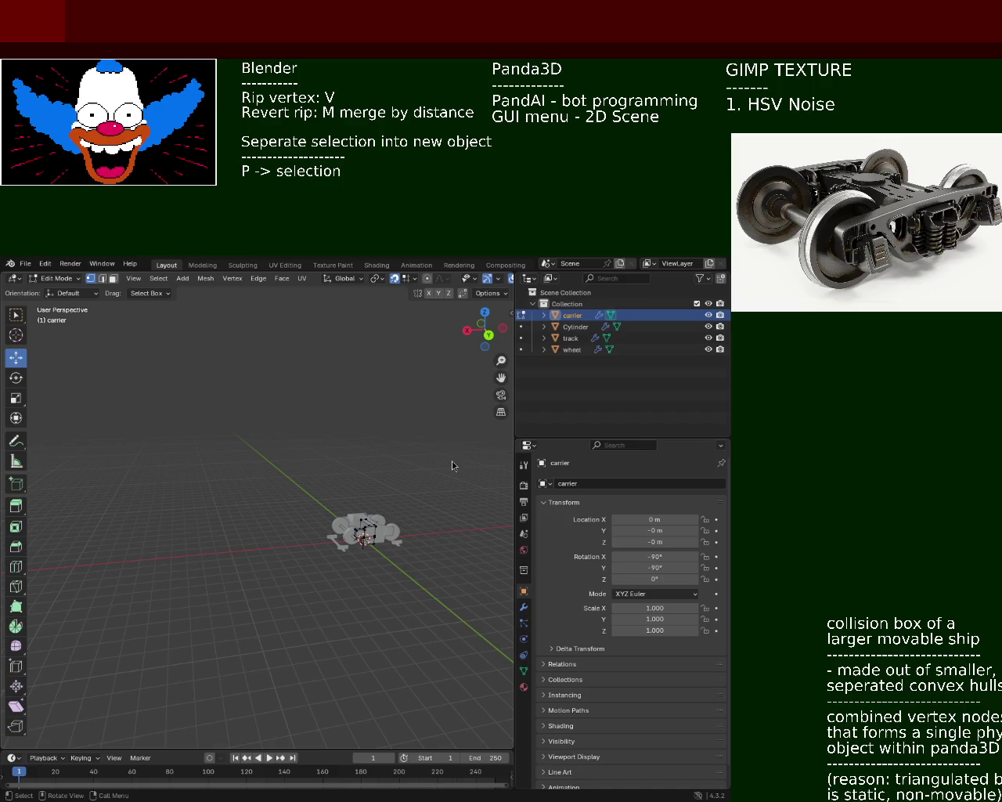
mouse_move(270, 487)
middle_mouse_down()
mouse_move(176, 479)
mouse_move(217, 488)
middle_mouse_up()
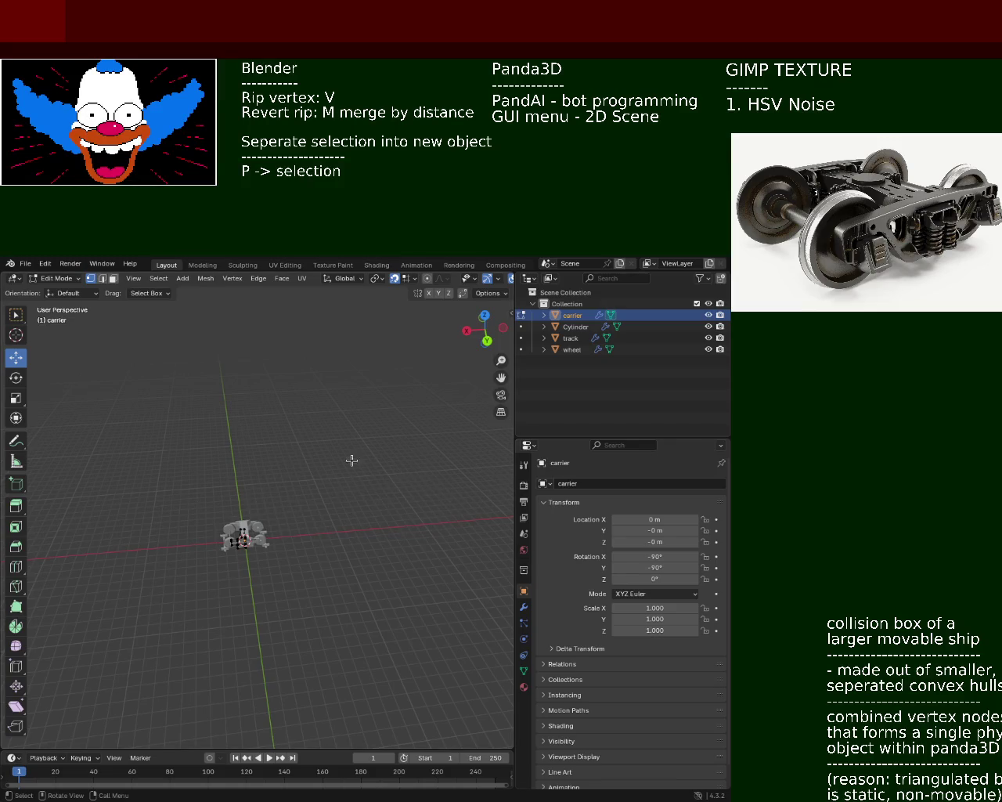
mouse_move(418, 528)
middle_mouse_down()
mouse_move(219, 581)
mouse_move(354, 527)
middle_mouse_up()
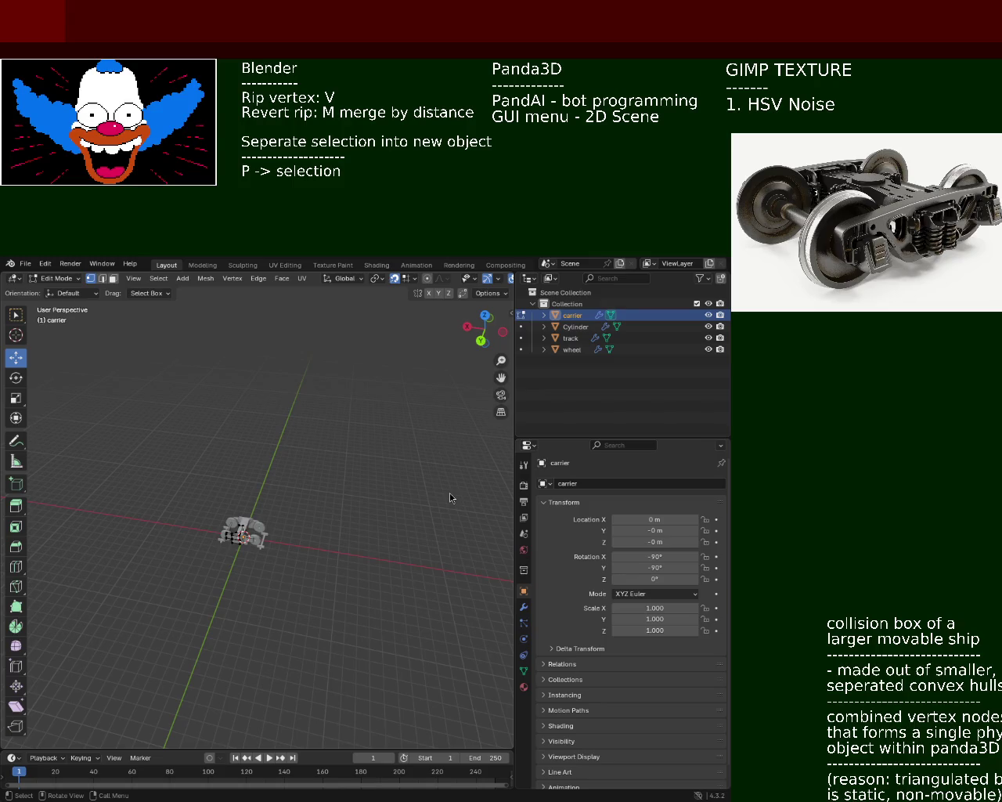
mouse_move(250, 524)
middle_mouse_down("ctrl")
mouse_move(290, 480)
mouse_move(149, 483)
mouse_move(164, 532)
mouse_move(282, 533)
mouse_move(176, 522)
middle_mouse_up("ctrl")
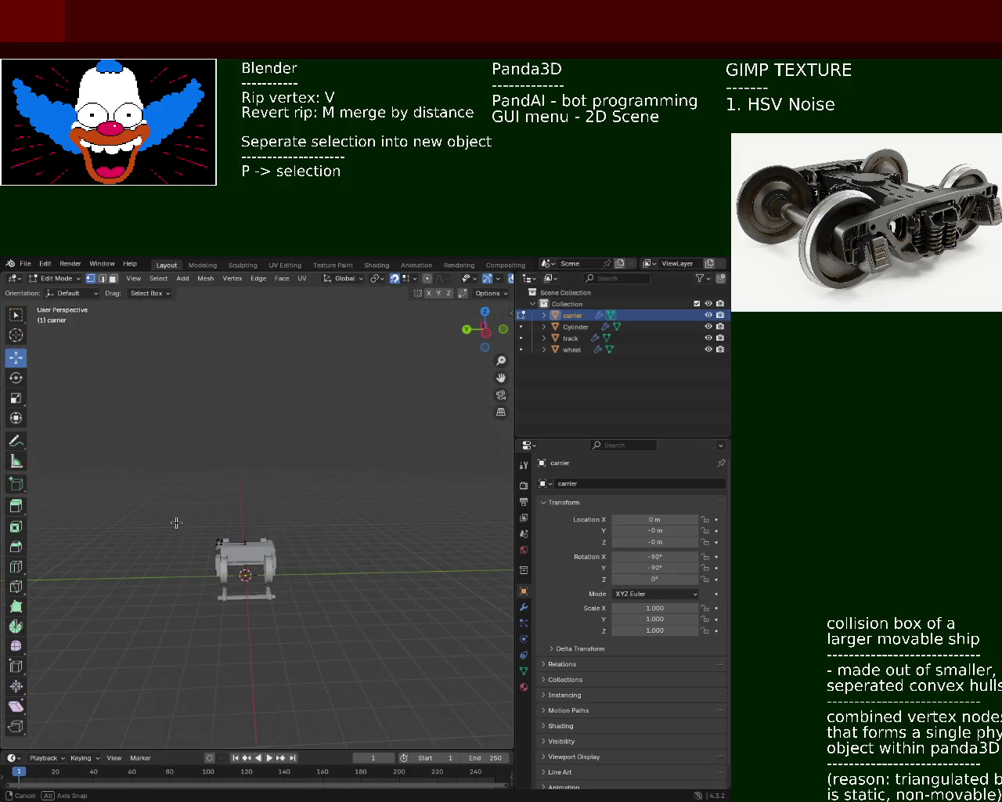
mouse_move(176, 522)
middle_mouse_down()
mouse_move(295, 521)
mouse_move(309, 571)
mouse_move(166, 514)
mouse_move(179, 543)
mouse_move(308, 551)
mouse_move(325, 575)
mouse_move(306, 577)
mouse_move(282, 519)
mouse_move(251, 508)
mouse_move(373, 564)
middle_mouse_up()
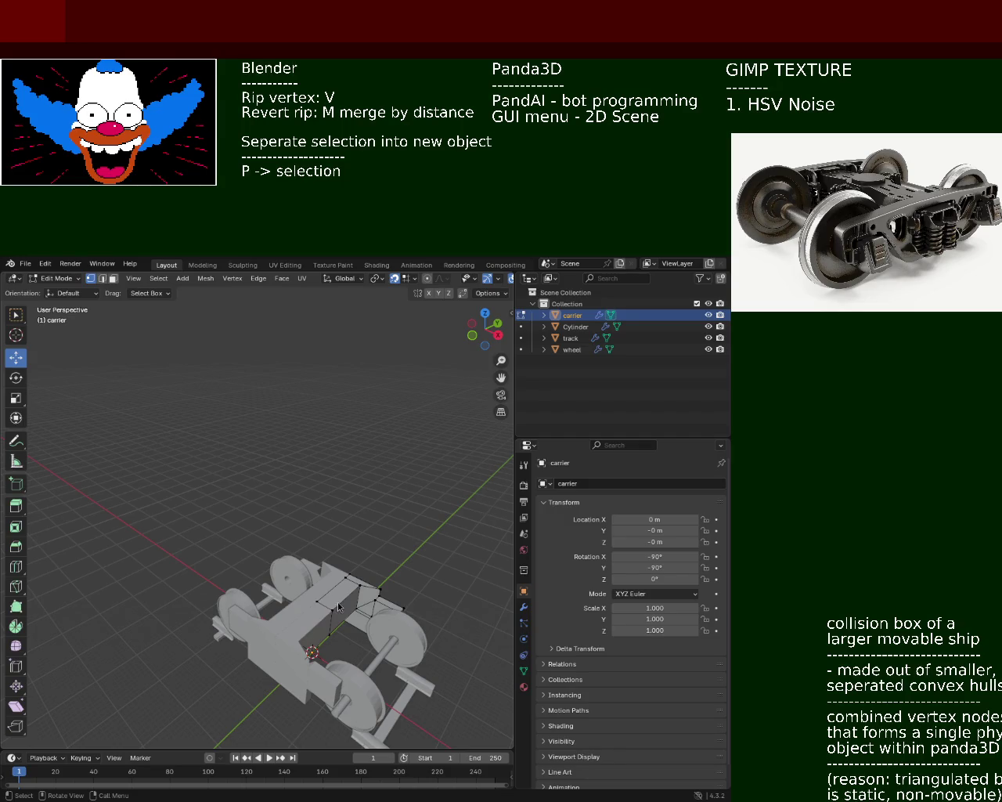
mouse_move(257, 498)
middle_mouse_down()
mouse_move(179, 541)
mouse_move(293, 605)
mouse_move(302, 496)
middle_mouse_up()
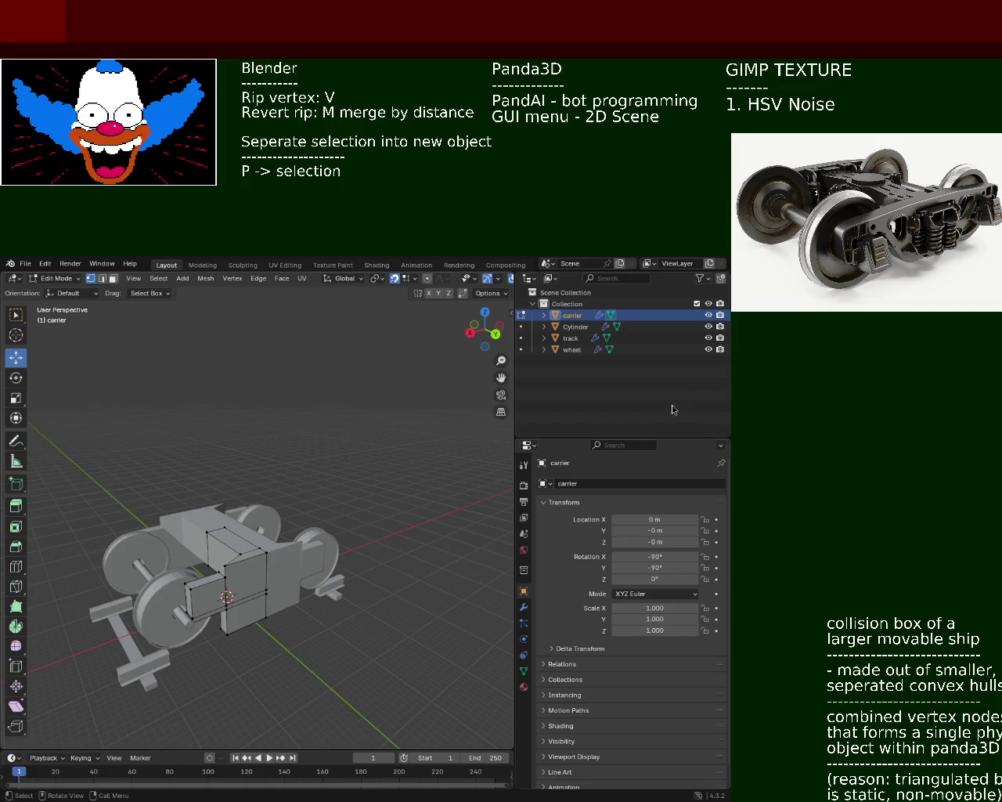
Delete the selected face on the carrier's front end.
mouse_move(384, 385)
middle_mouse_down()
mouse_move(327, 461)
mouse_move(228, 508)
mouse_move(338, 517)
middle_mouse_up()
scroll(228, 507, "up", 5)
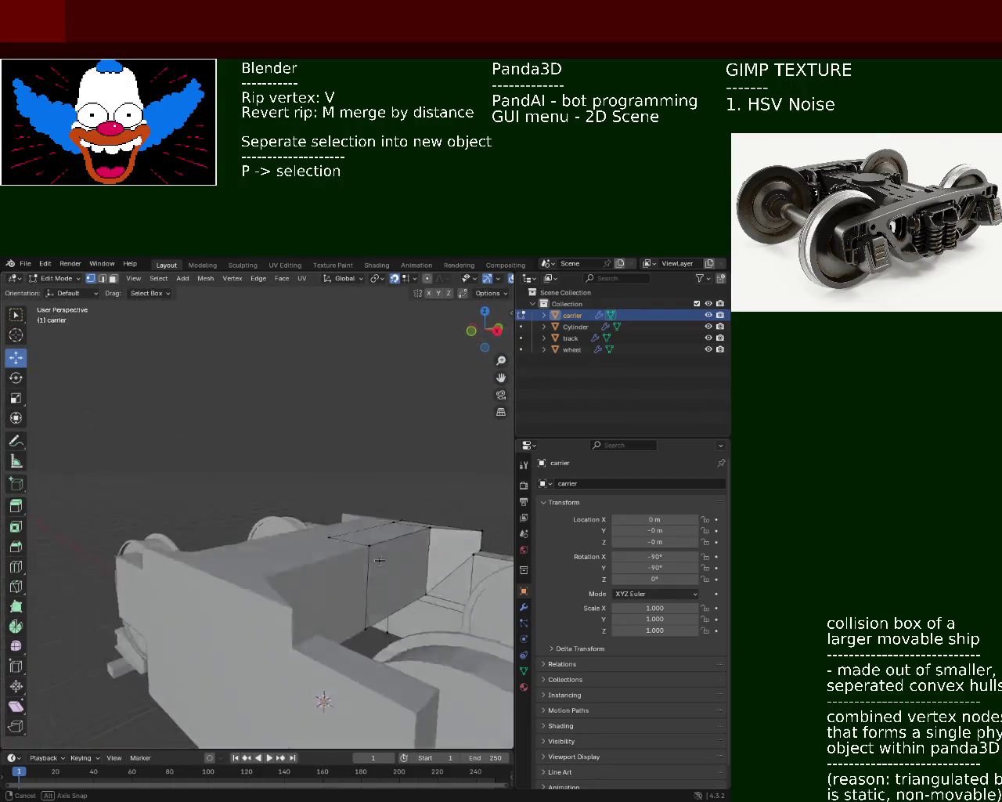
mouse_move(338, 517)
middle_mouse_down()
mouse_move(373, 601)
mouse_move(365, 621)
middle_mouse_up()
scroll(365, 621, "up", 2)
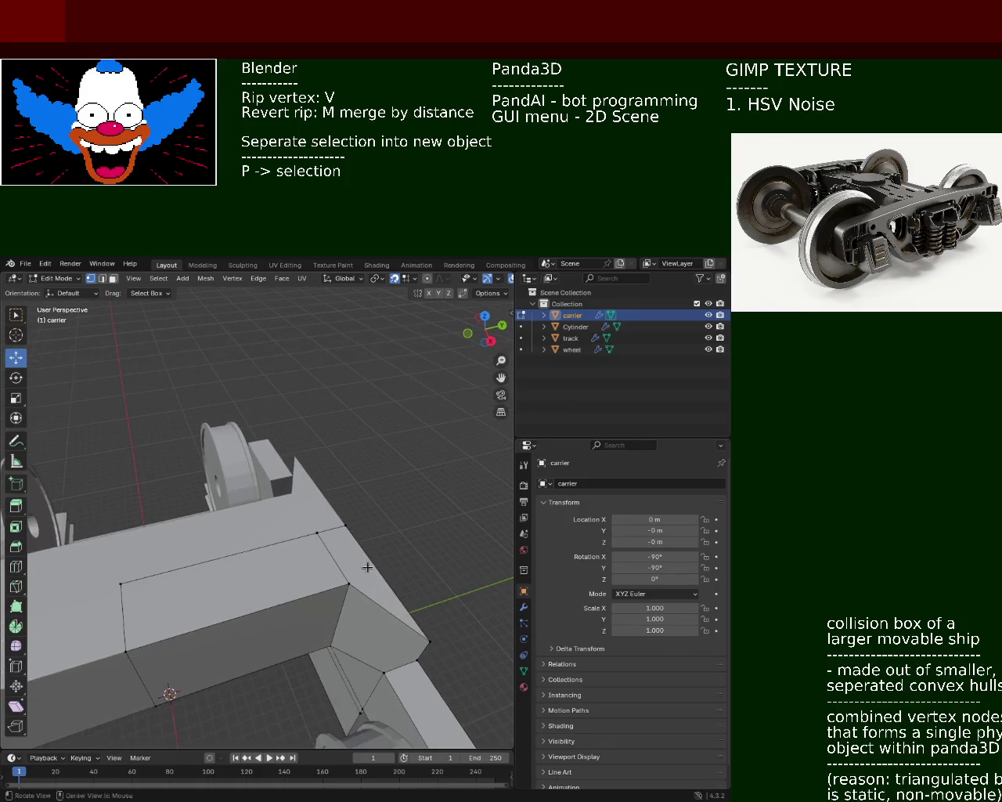
key("x")
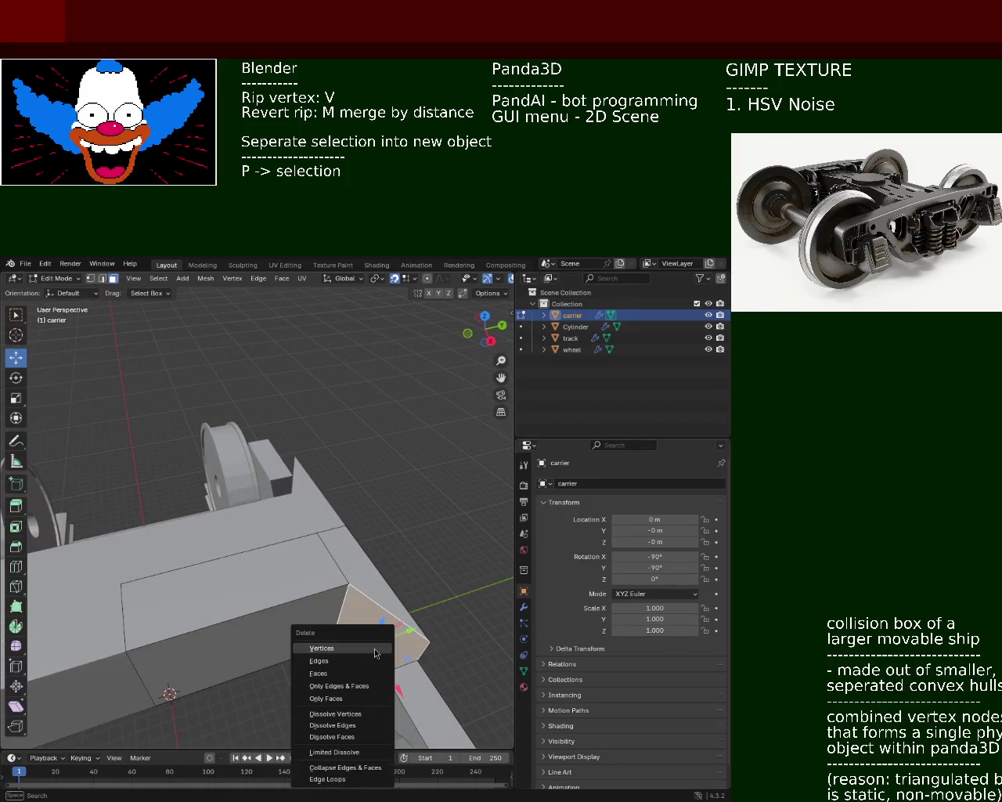
left_click(356, 672)
Switch to vertex select and pick four vertices on the front and slanted faces.
middle_click_drag(377, 649, 206, 414)
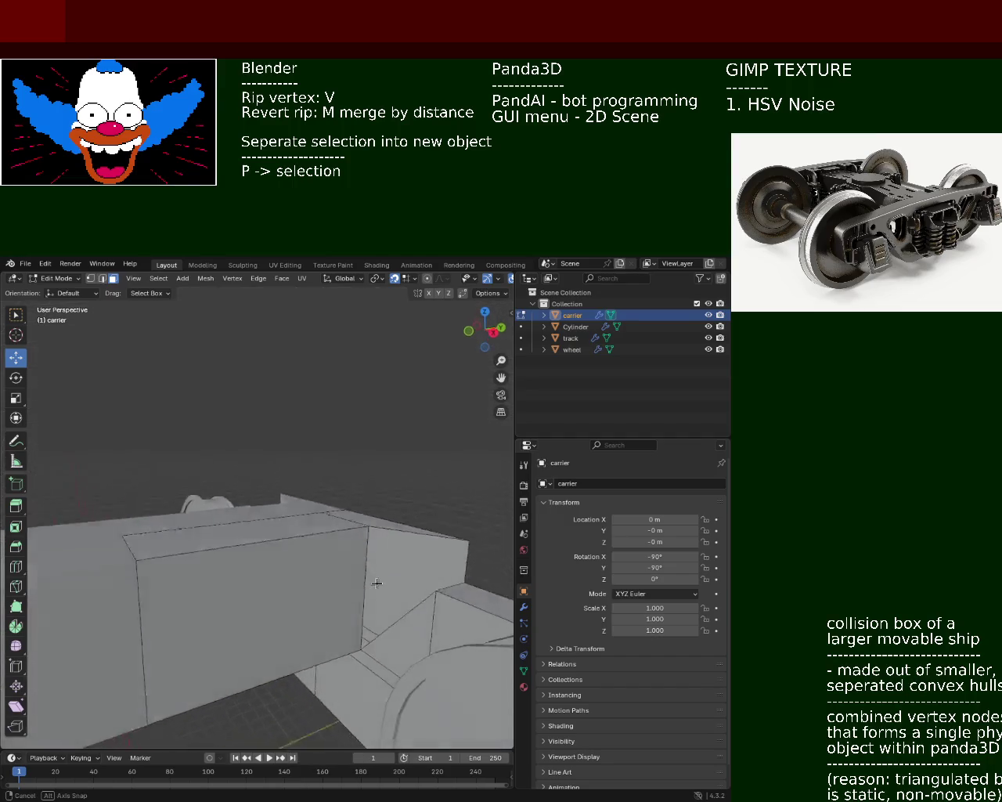
left_click(90, 278)
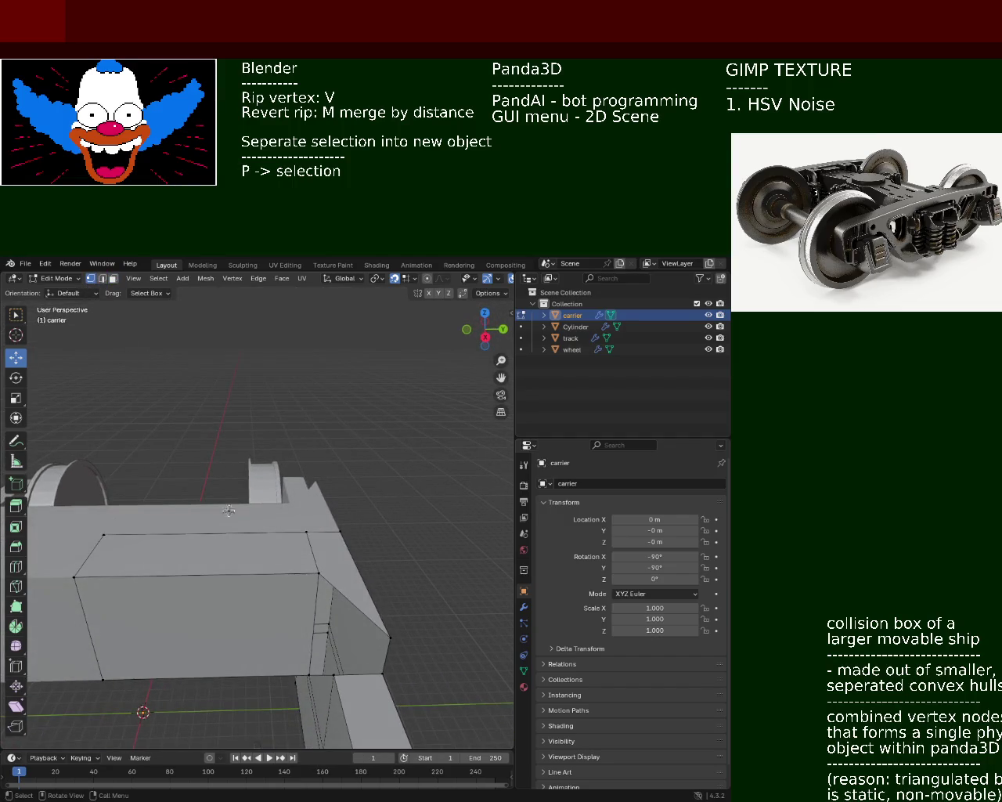
left_click(311, 673)
left_click(319, 573, "shift")
left_click(389, 638, "shift")
left_click(383, 672, "shift")
middle_click_drag(383, 672, 347, 661)
Narrow the selection to the lower-left and right-middle corner vertices.
left_click(342, 666)
left_click(321, 564, "shift")
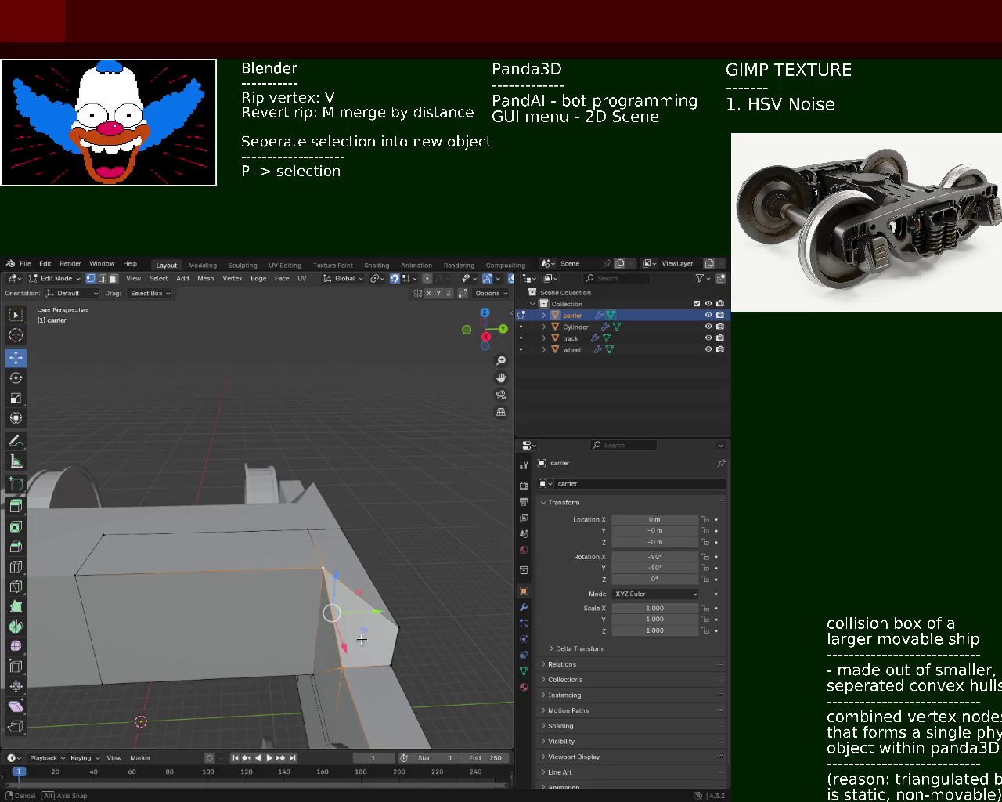
middle_click_drag(321, 564, 304, 628)
left_click(330, 642)
left_click(291, 621)
left_click(344, 591, "shift")
mouse_move(343, 591)
middle_mouse_down()
mouse_move(392, 537)
mouse_move(369, 587)
mouse_move(230, 602)
middle_mouse_up()
Move the selected vertices along Z, then along X, to slant the front end.
key("g")
key("z")
left_click(430, 554)
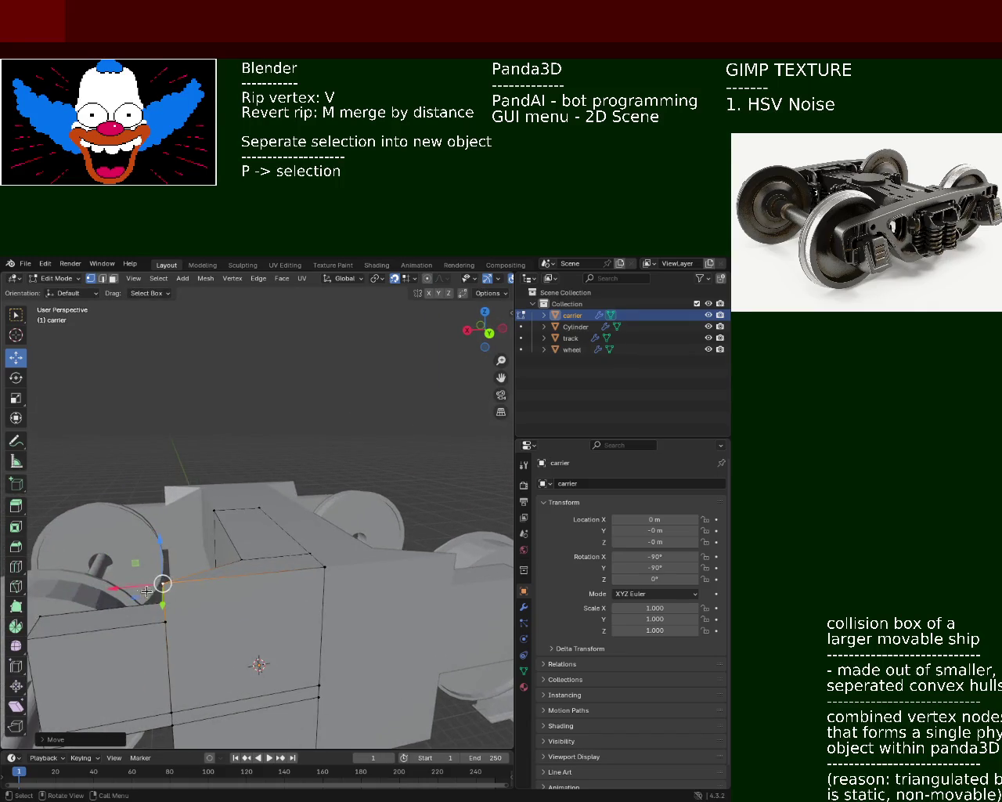
key("g")
key("x")
left_click(258, 581)
mouse_move(258, 582)
middle_mouse_down()
mouse_move(429, 613)
mouse_move(335, 544)
mouse_move(316, 494)
middle_mouse_up()
Delete one face of the carrier frame using face-select mode.
middle_click_drag(343, 530, 343, 563, "ctrl")
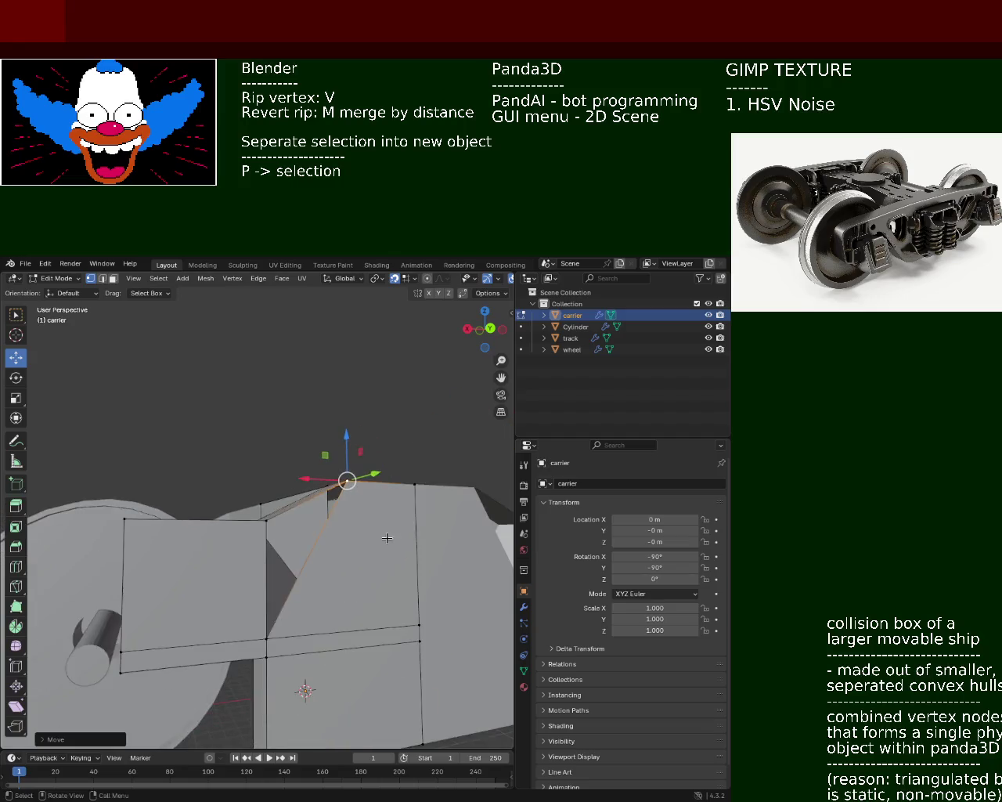
left_click(114, 277)
left_click(329, 548)
right_click(331, 552)
left_click(332, 553)
middle_click_drag(332, 553, 365, 598)
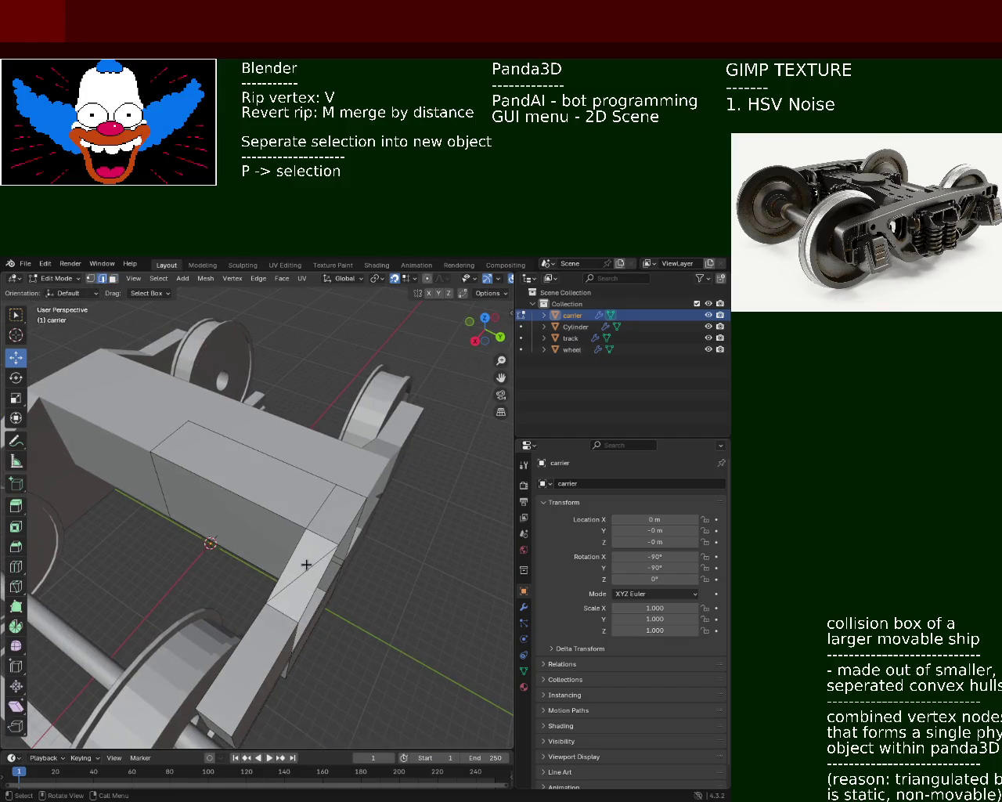
Try Dissolve Vertices, then Dissolve Edges on the corner, undoing each.
key("x")
left_click(296, 607)
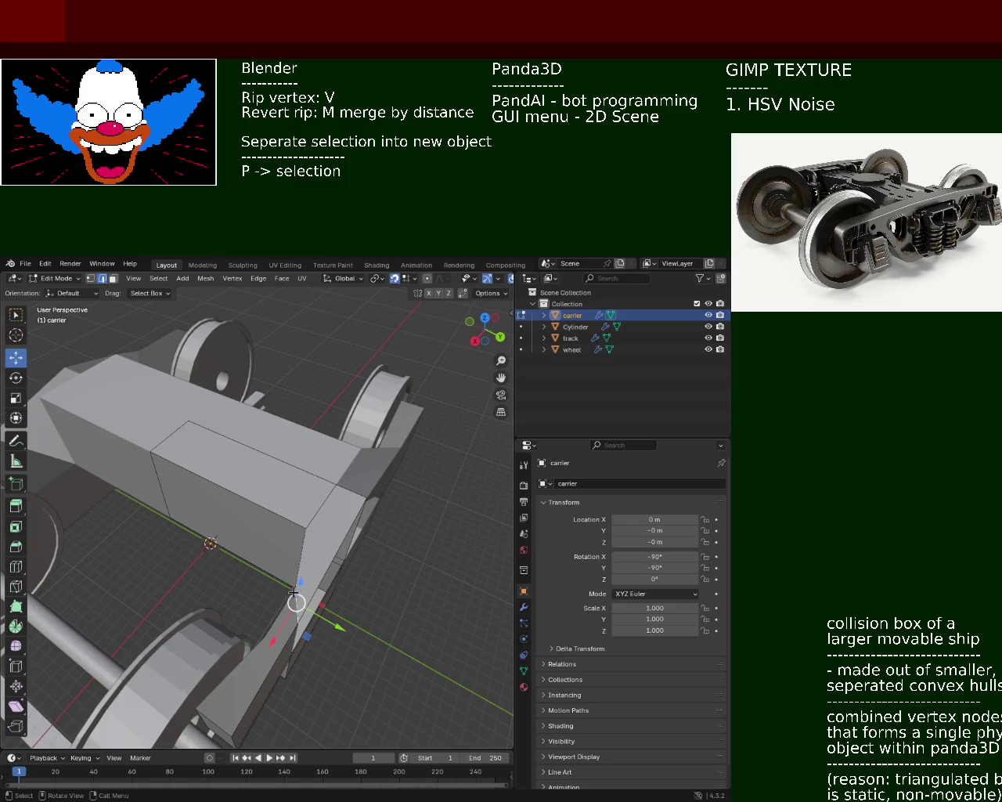
key("ctrl+z")
key("x")
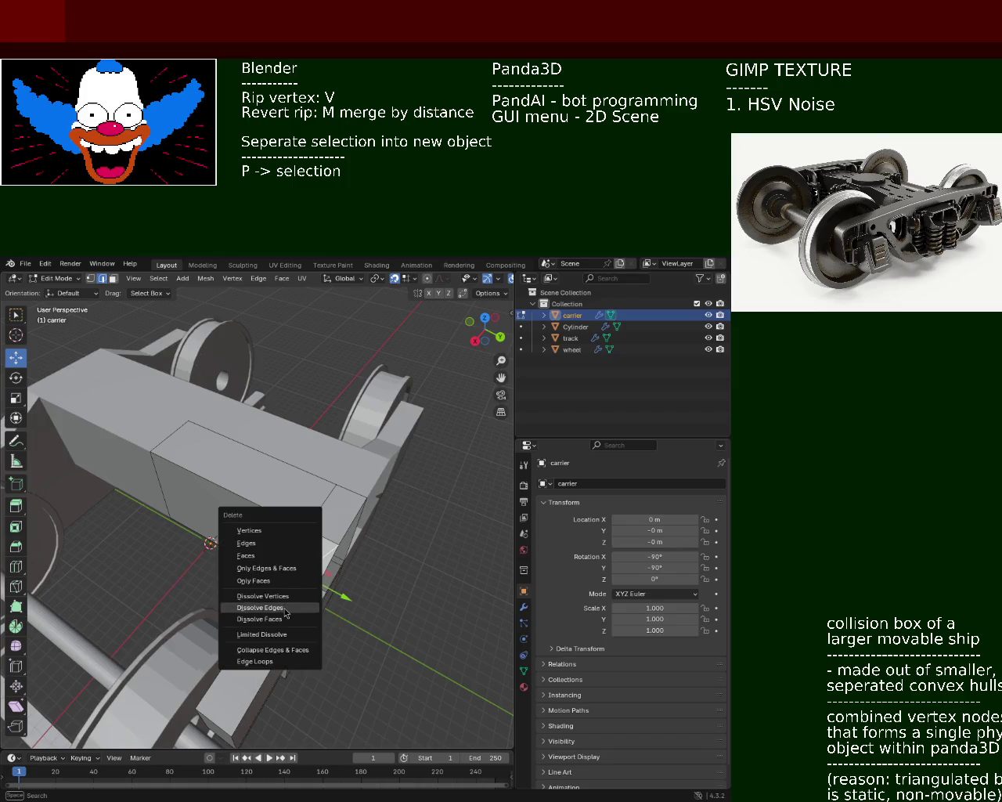
left_click(302, 607)
middle_click_drag(302, 607, 126, 470)
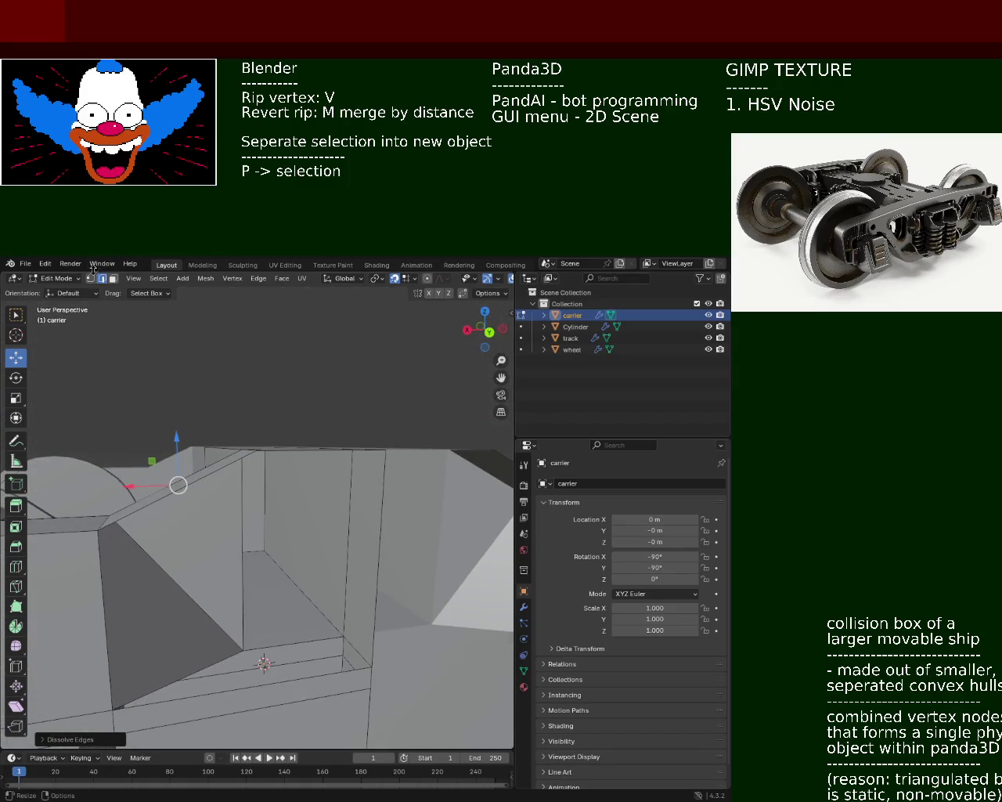
key("ctrl+z")
middle_click_drag(223, 470, 200, 505)
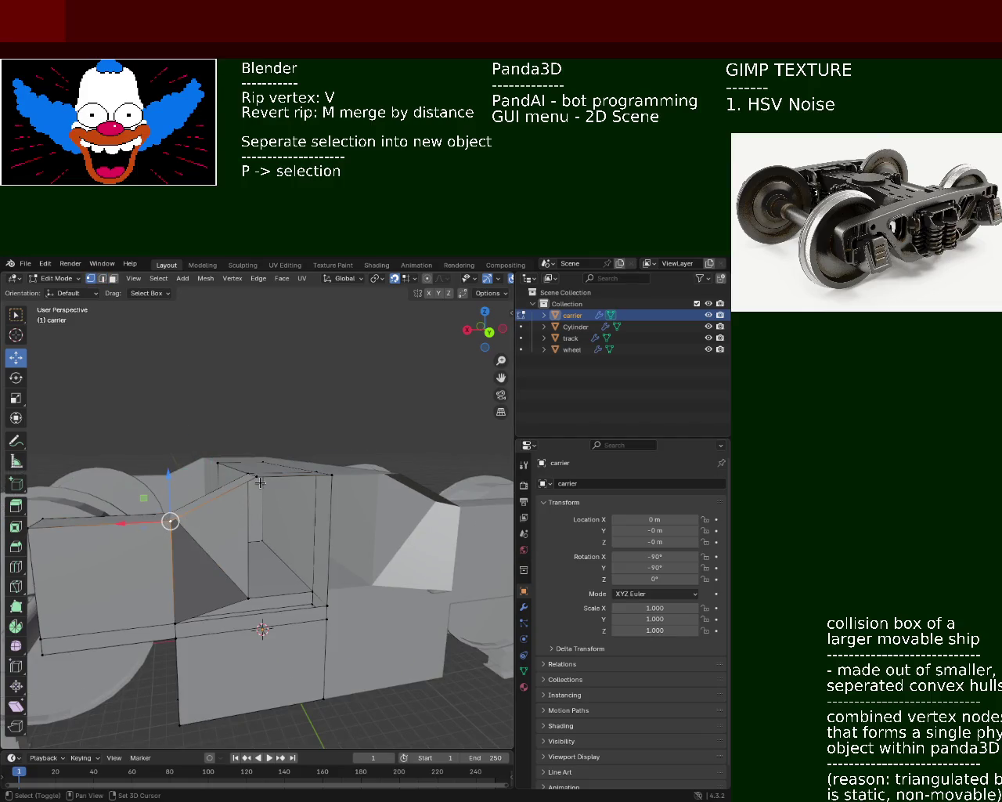
Select the face's four corner vertices and save the model as train.blend.
left_click(255, 475, "shift")
left_click(331, 474, "shift")
left_click(327, 605, "shift")
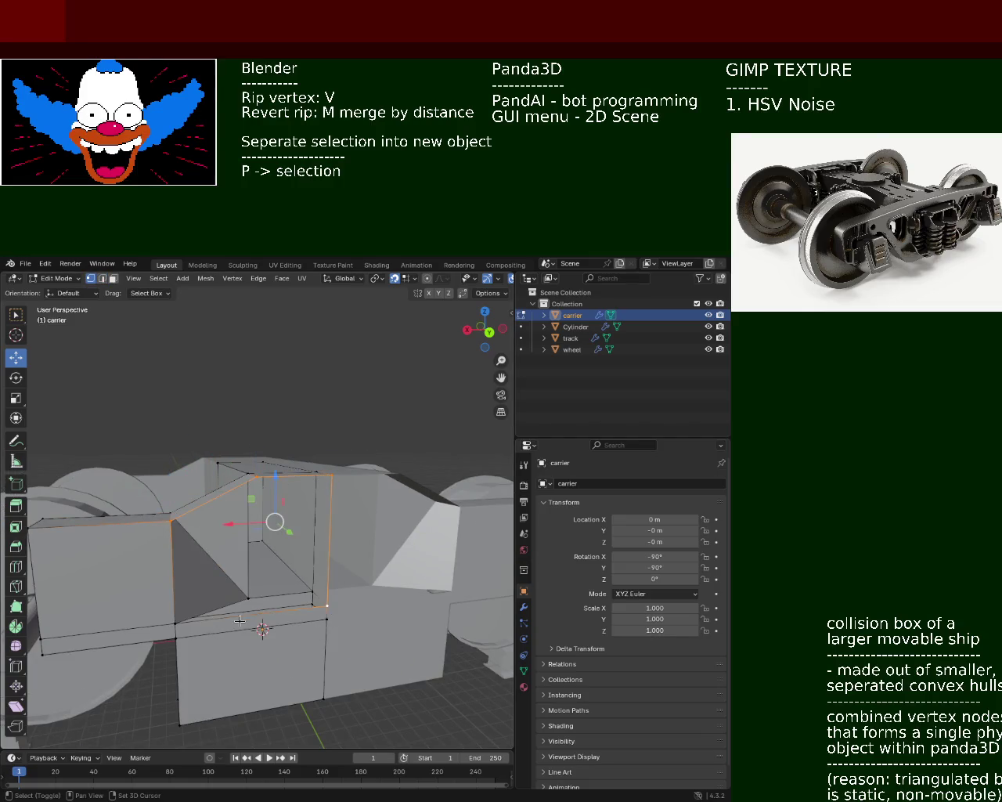
left_click(179, 624, "shift")
mouse_move(178, 624)
middle_mouse_down()
mouse_move(354, 563)
mouse_move(291, 465)
mouse_move(351, 521)
mouse_move(260, 499)
mouse_move(262, 564)
mouse_move(314, 548)
mouse_move(249, 547)
mouse_move(426, 571)
mouse_move(310, 544)
mouse_move(310, 580)
middle_mouse_up()
key("ctrl+s")
scroll(310, 544, "up", 2)
scroll(310, 544, "up", 2)
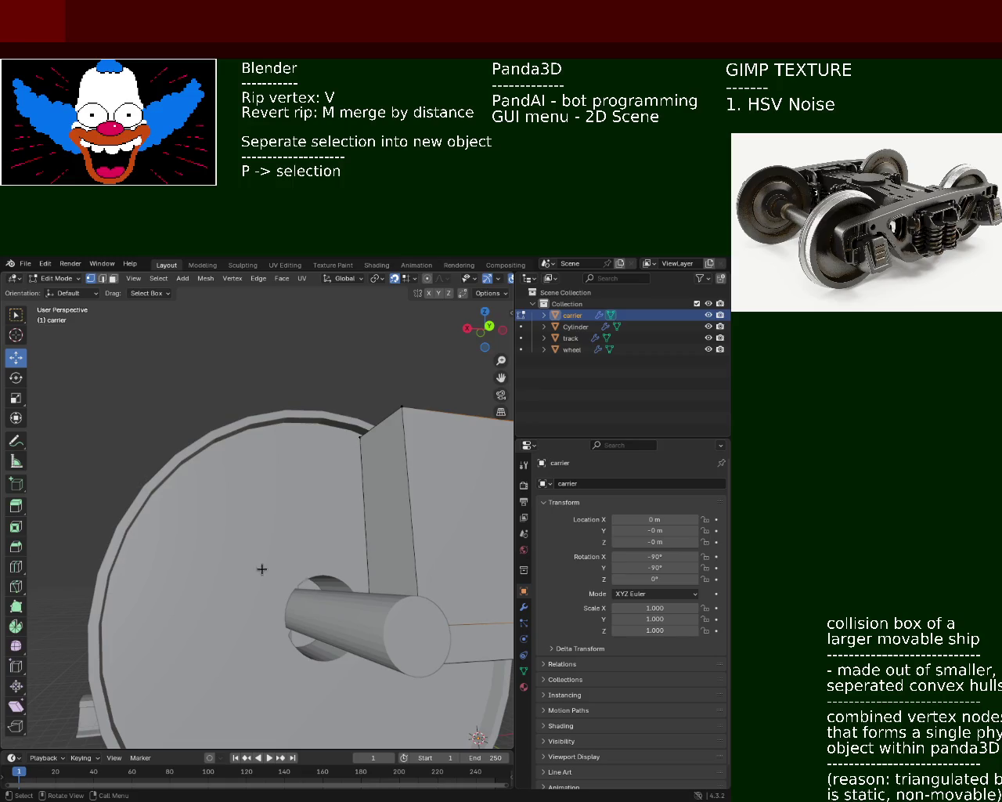
Select the Cylinder axle object and enter its Edit Mode.
scroll(261, 569, "down", 5)
mouse_move(282, 560)
middle_mouse_down("shift")
mouse_move(259, 556)
mouse_move(273, 550)
middle_mouse_up("shift")
left_click(575, 326)
key("Tab")
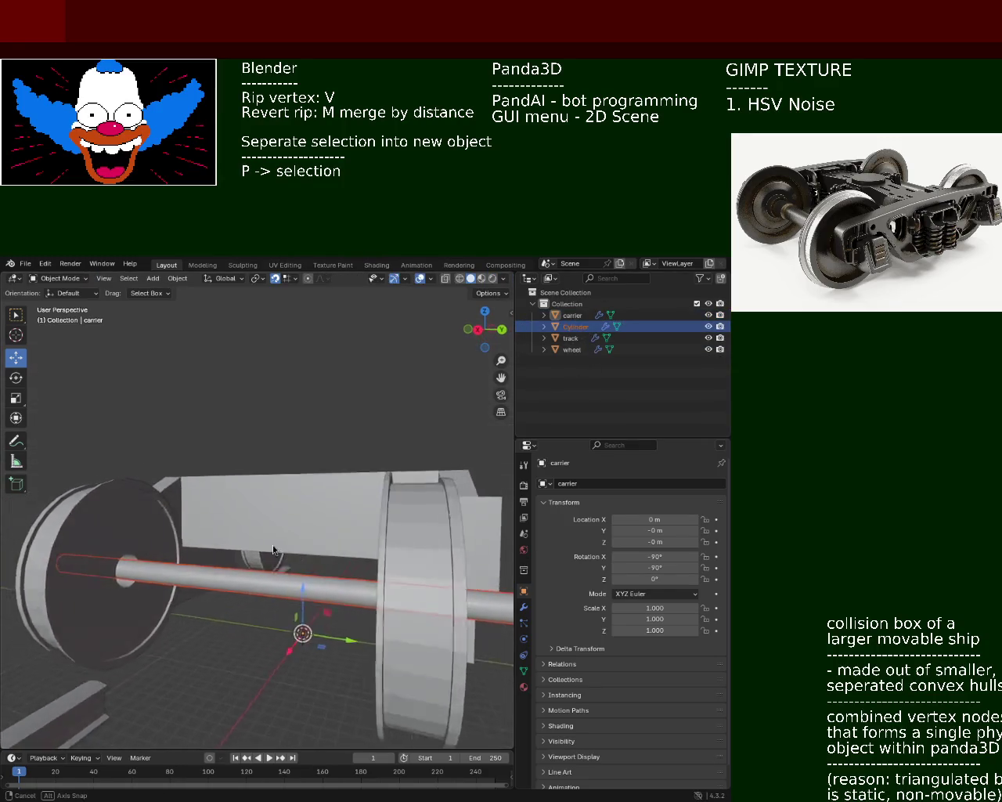
key("Tab")
Box-select the protruding axle stub end and delete its vertices.
mouse_move(360, 601)
middle_mouse_down()
mouse_move(379, 590)
mouse_move(249, 562)
mouse_move(338, 637)
mouse_move(328, 620)
middle_mouse_up()
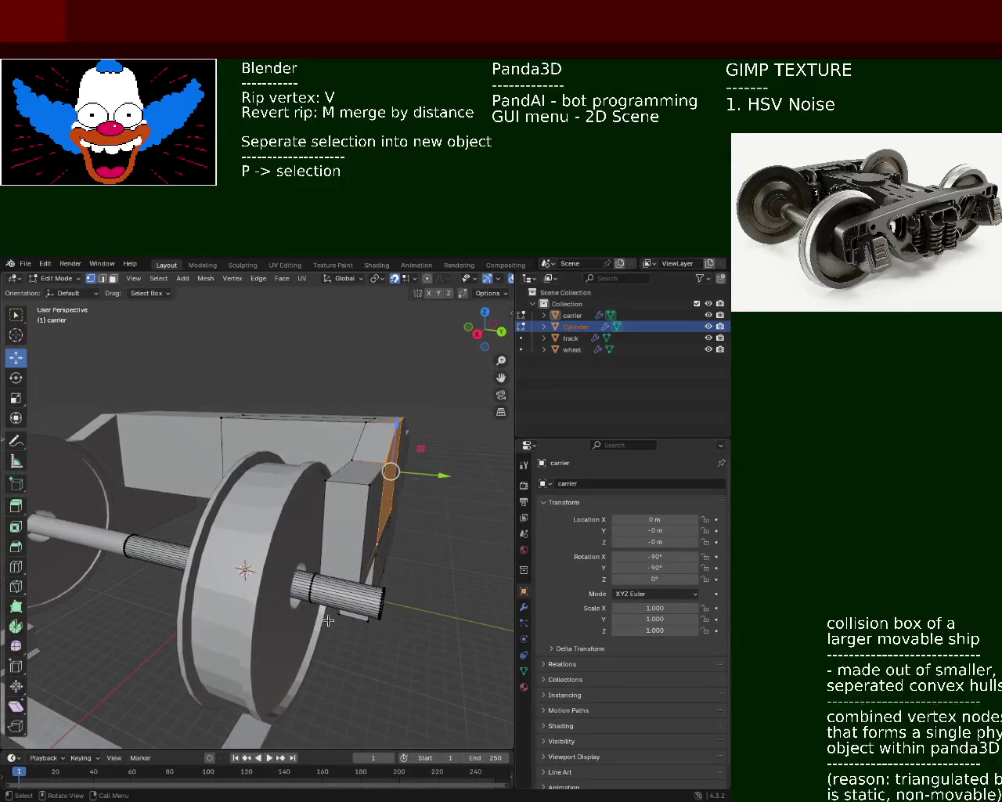
middle_click_drag(389, 624, 415, 599)
left_click(370, 607)
mouse_move(412, 671)
middle_mouse_down()
mouse_move(391, 633)
mouse_move(391, 662)
middle_mouse_up()
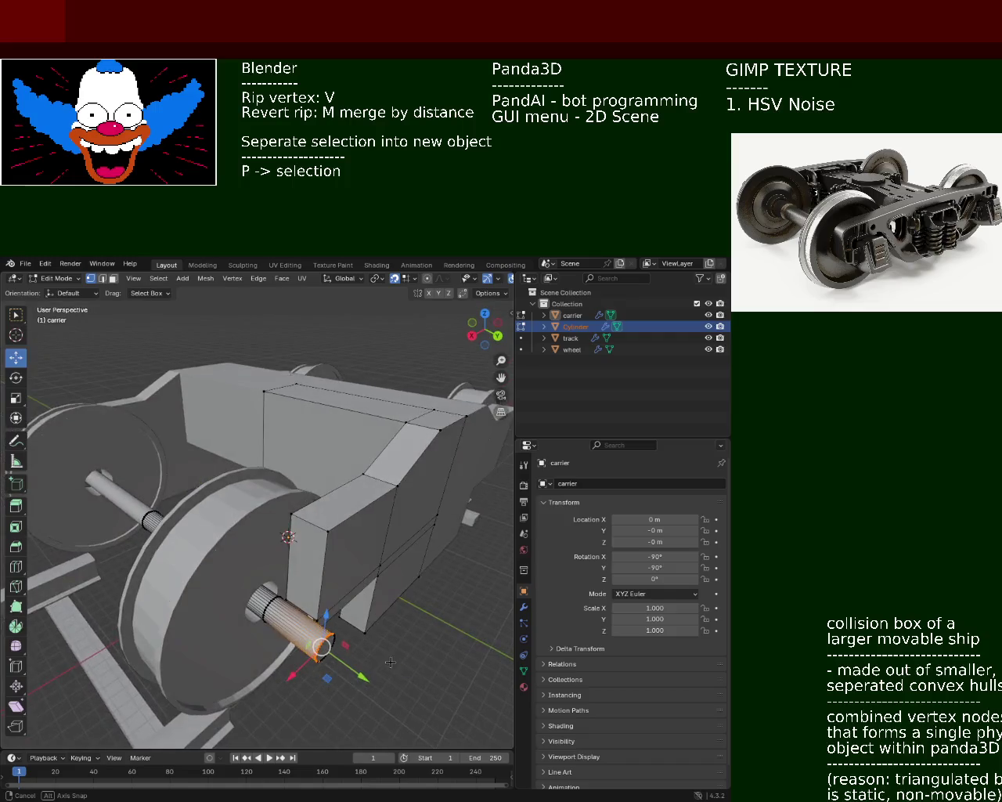
left_click_drag(358, 711, 310, 636)
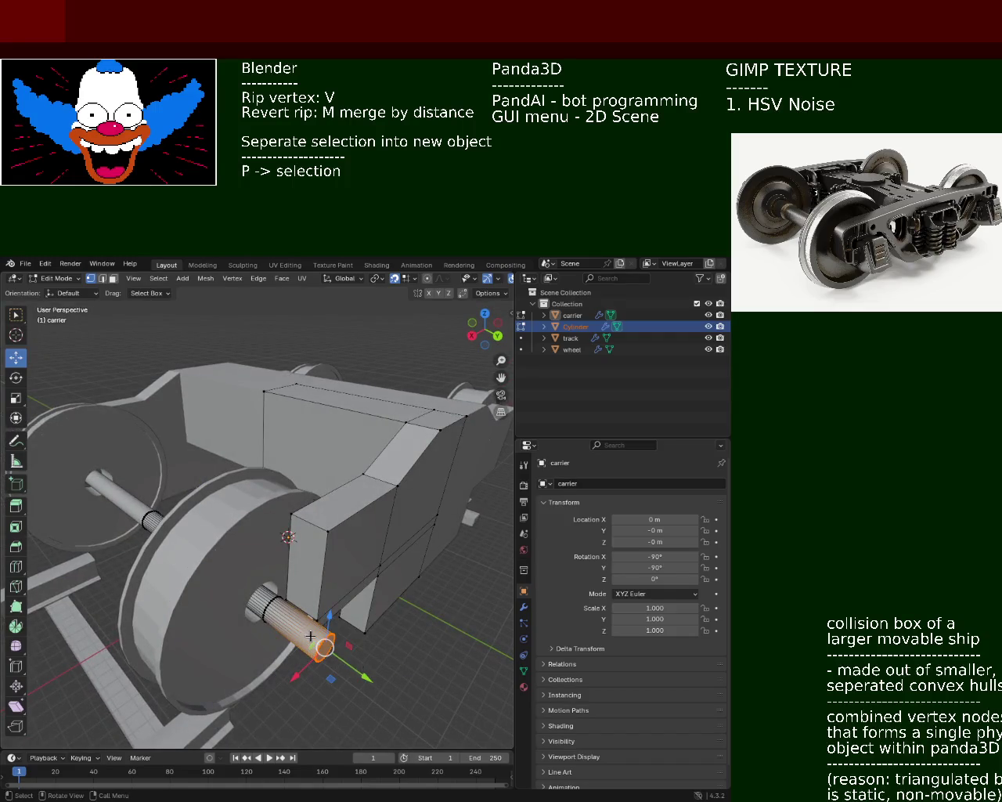
key("x")
left_click(289, 564)
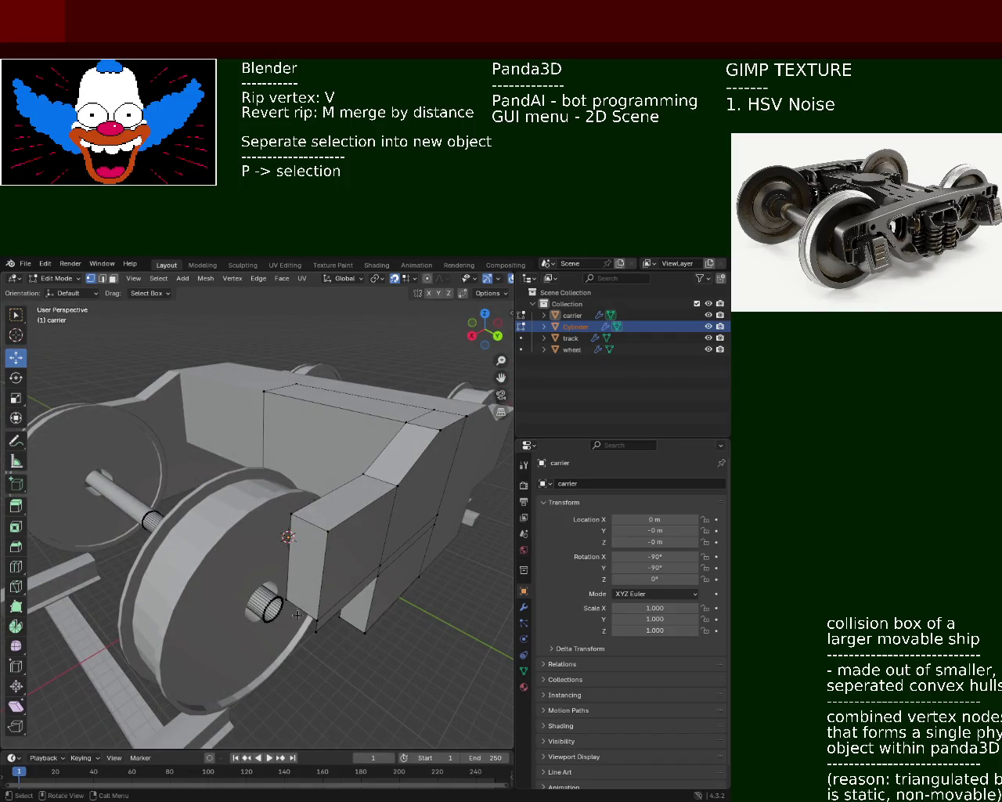
Orbit to a lower angle and box-select the small hub cylinder.
middle_click_drag(297, 616, 324, 637)
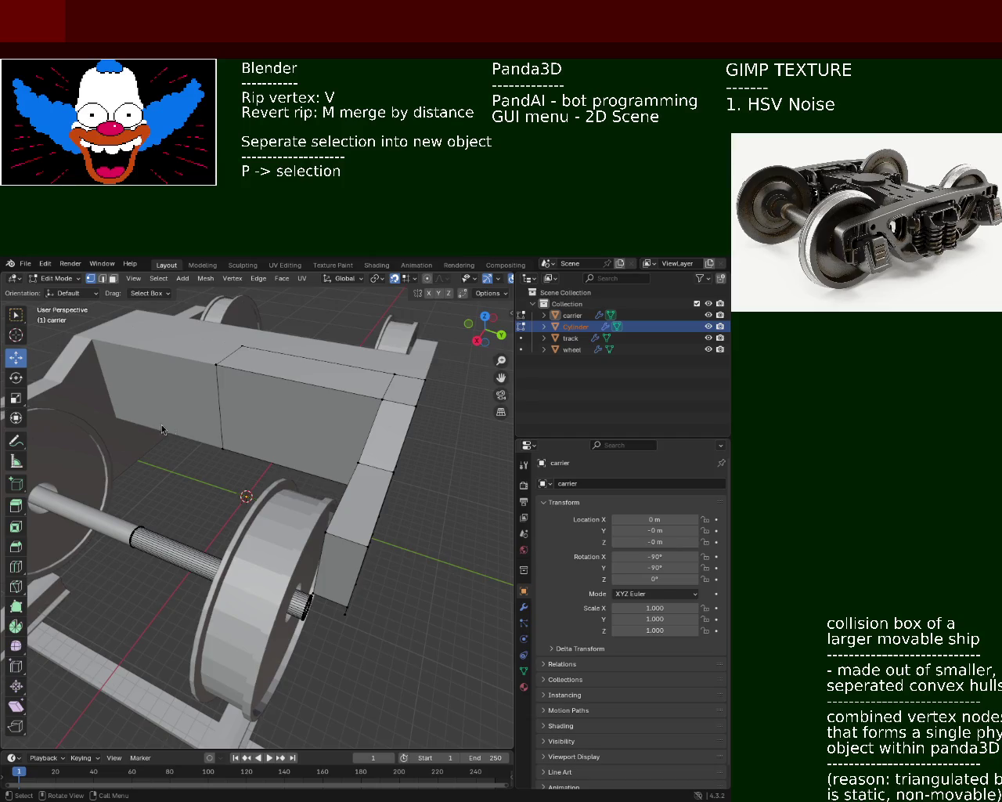
mouse_move(198, 396)
middle_mouse_down()
mouse_move(278, 477)
mouse_move(289, 530)
middle_mouse_up()
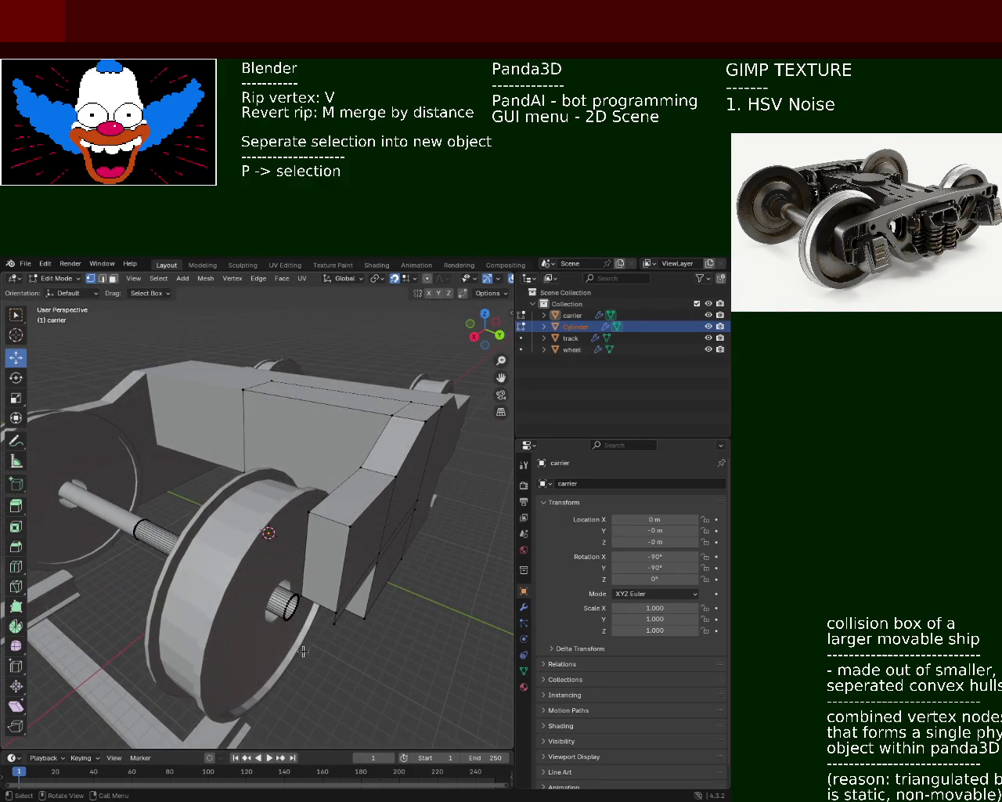
left_click_drag(298, 640, 275, 593)
mouse_move(313, 603)
middle_mouse_down("ctrl")
mouse_move(324, 598)
mouse_move(305, 540)
middle_mouse_up("ctrl")
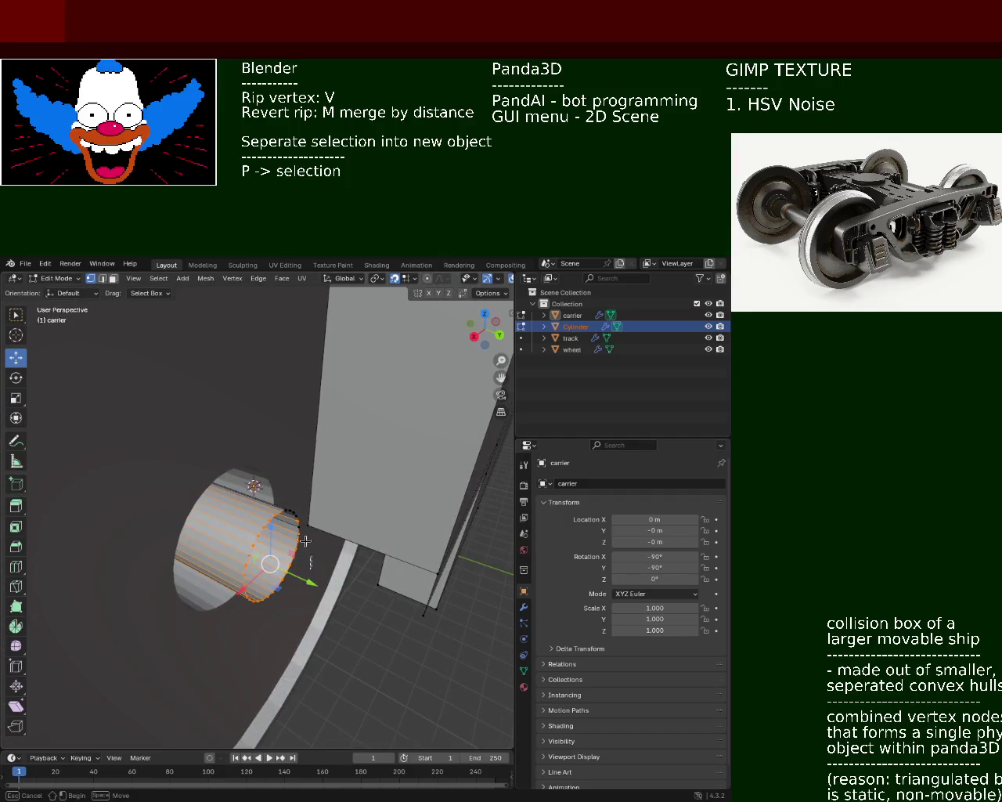
Clear a trial rim selection and select the whole axle cylinder with L.
left_click_drag(298, 492, 277, 563)
left_click(320, 586)
mouse_move(309, 506)
middle_mouse_down()
mouse_move(167, 450)
mouse_move(105, 474)
mouse_move(297, 459)
mouse_move(194, 463)
mouse_move(286, 476)
middle_mouse_up()
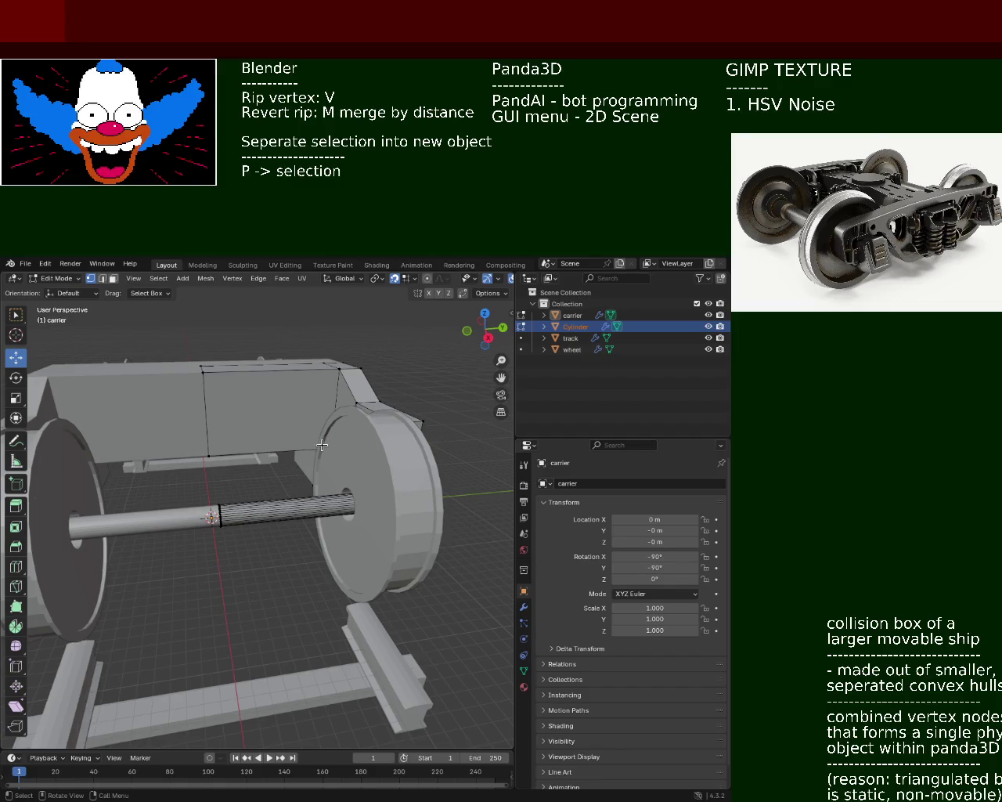
mouse_move(97, 515)
middle_mouse_down()
mouse_move(141, 499)
mouse_move(98, 495)
mouse_move(100, 525)
middle_mouse_up()
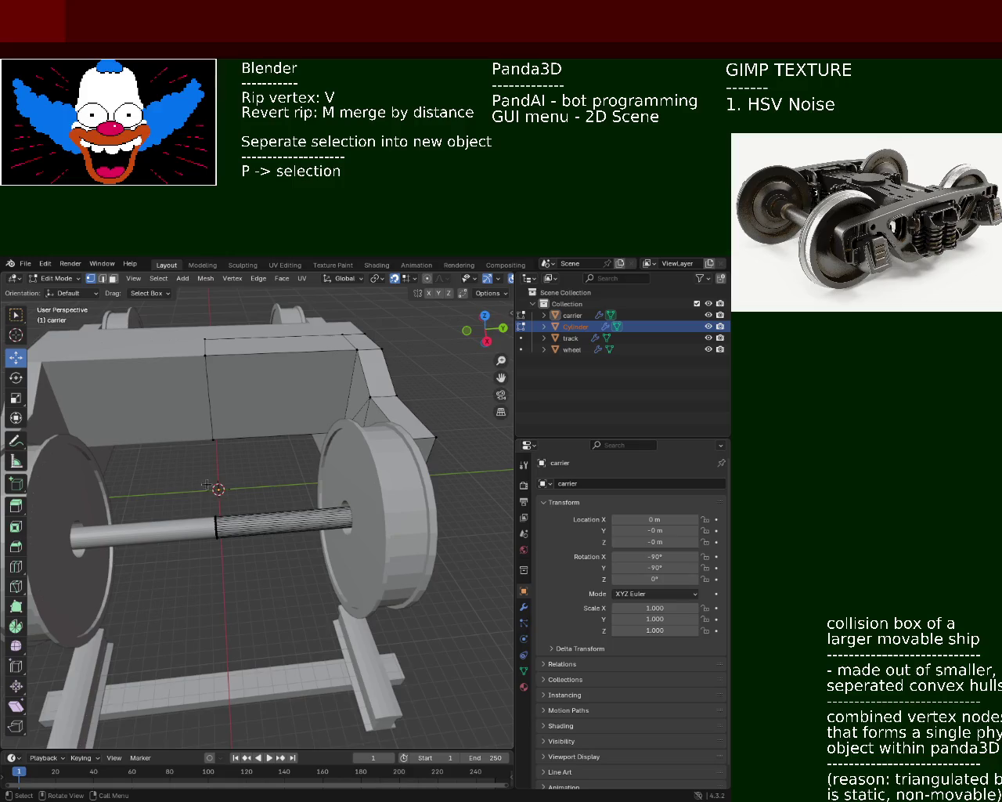
key("l")
mouse_move(241, 607)
middle_mouse_down()
mouse_move(192, 524)
mouse_move(211, 501)
middle_mouse_up()
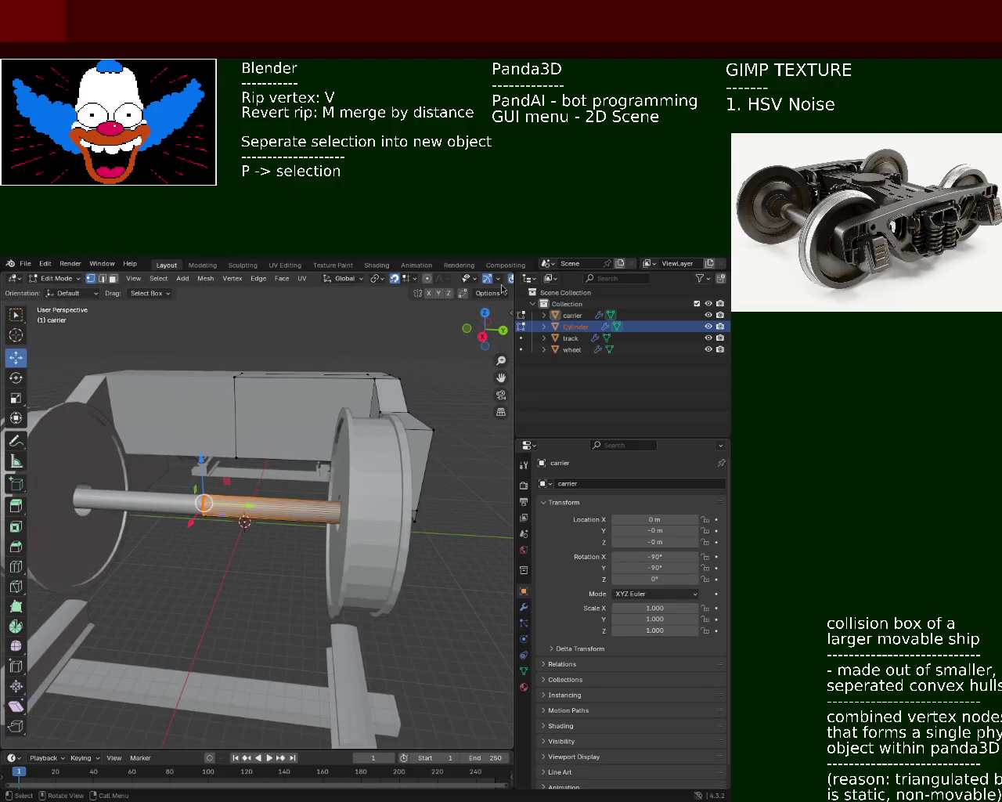
Switch the viewport to wireframe and orbit around the selected axle.
left_click_drag(515, 298, 599, 298)
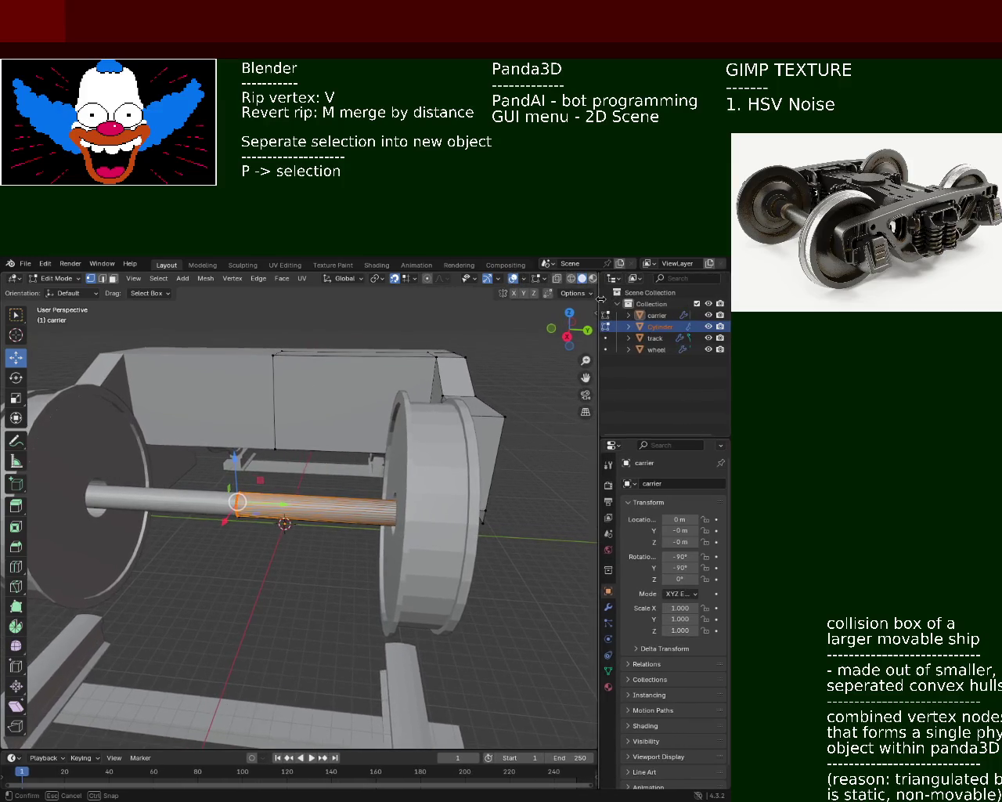
left_click(574, 279)
middle_click_drag(224, 570, 277, 561)
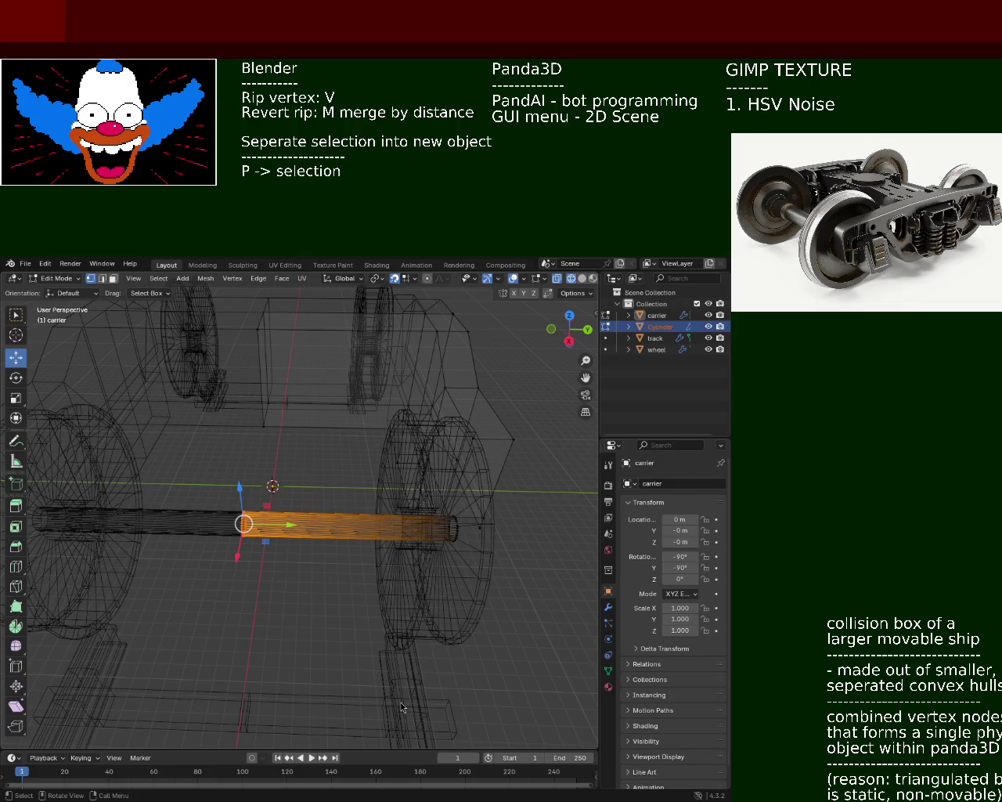
middle_click_drag(351, 537, 318, 497)
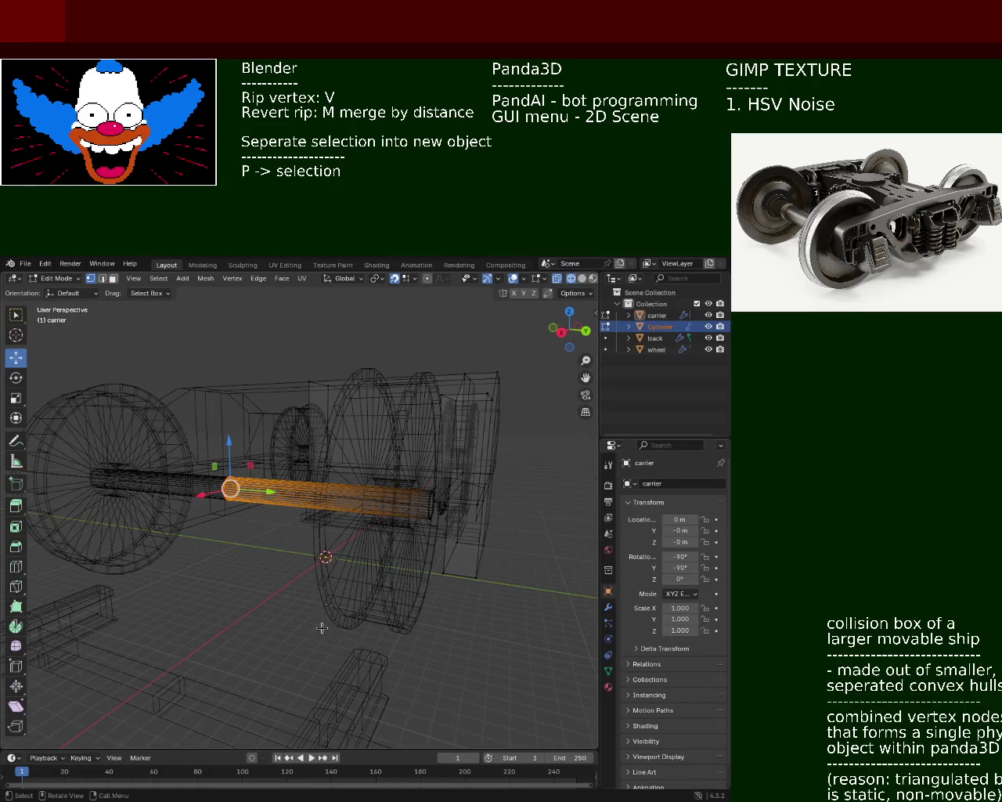
Orbit around the wireframe bogie, then switch the viewport back to Solid shading.
mouse_move(303, 608)
middle_mouse_down()
mouse_move(342, 632)
mouse_move(416, 597)
mouse_move(400, 610)
middle_mouse_up()
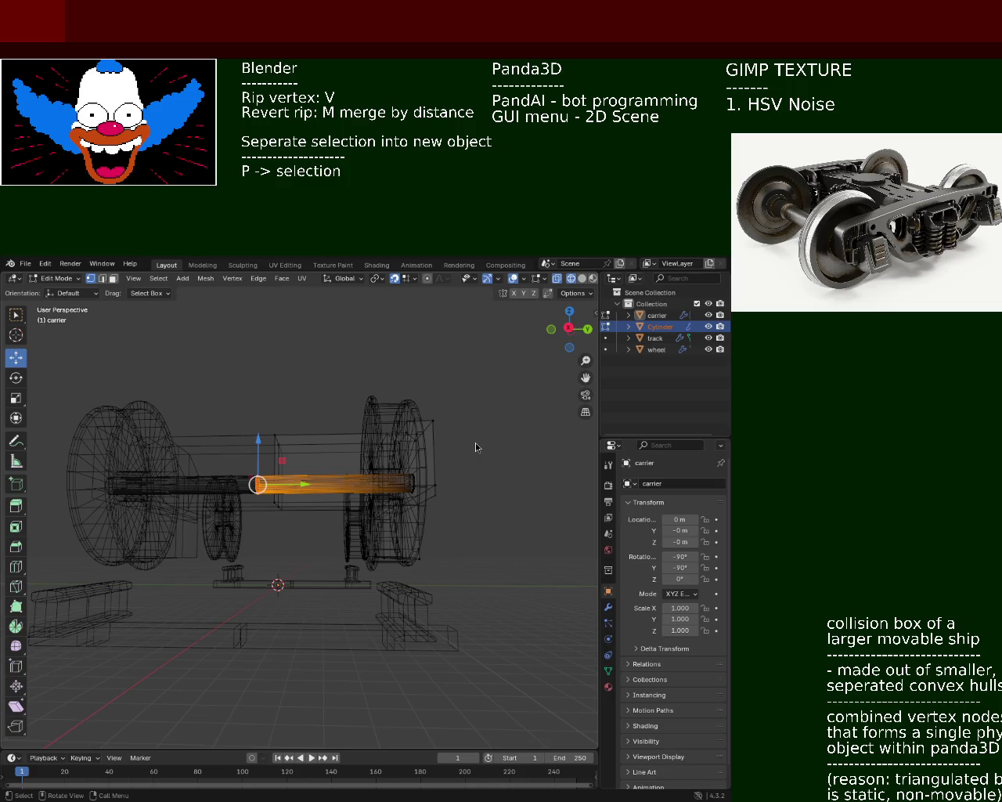
mouse_move(236, 378)
middle_mouse_down()
mouse_move(124, 476)
mouse_move(586, 304)
middle_mouse_up()
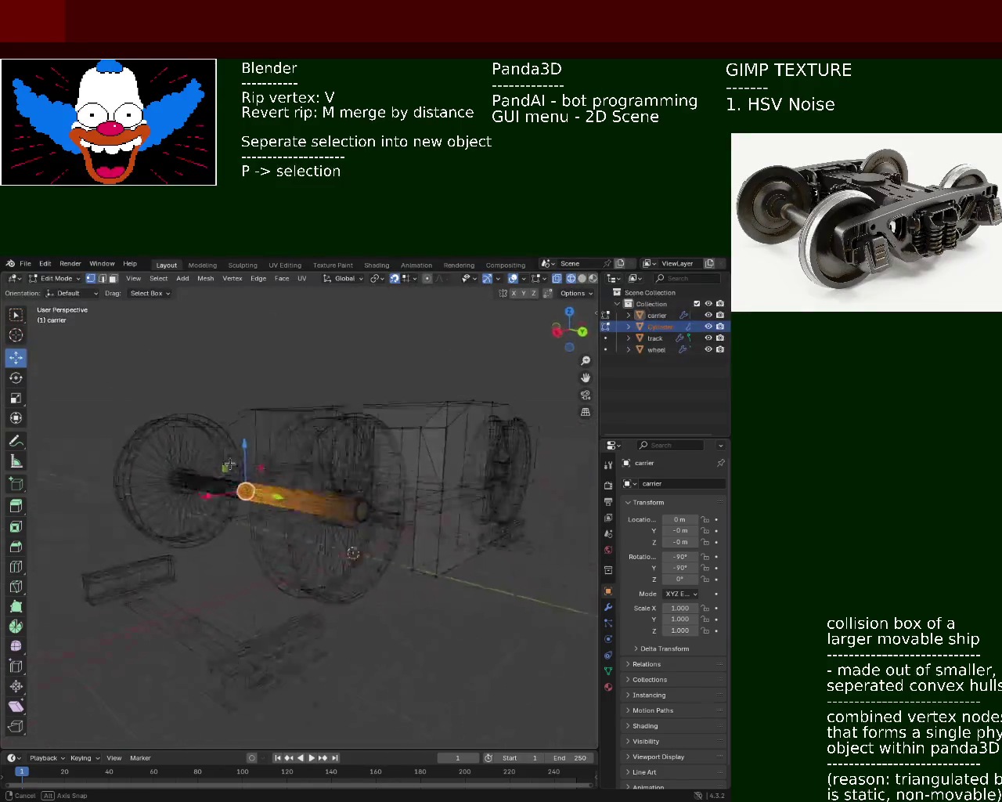
left_click(582, 277)
mouse_move(470, 438)
middle_mouse_down()
mouse_move(342, 561)
mouse_move(493, 527)
middle_mouse_up()
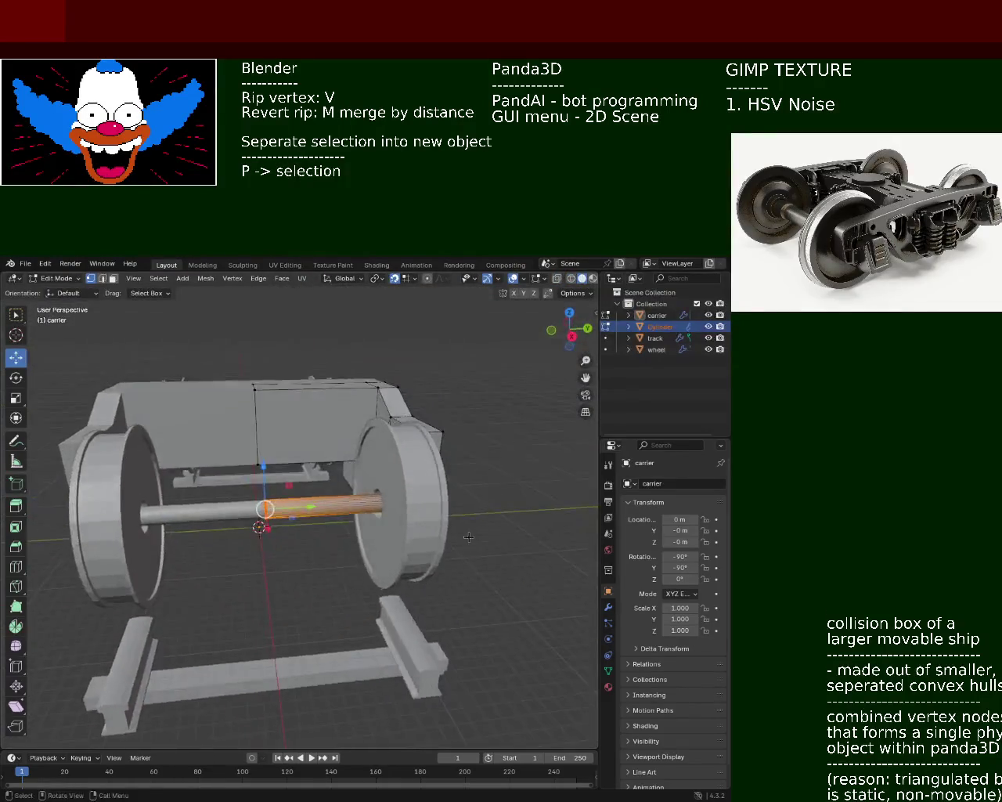
scroll(456, 495, "down", 4)
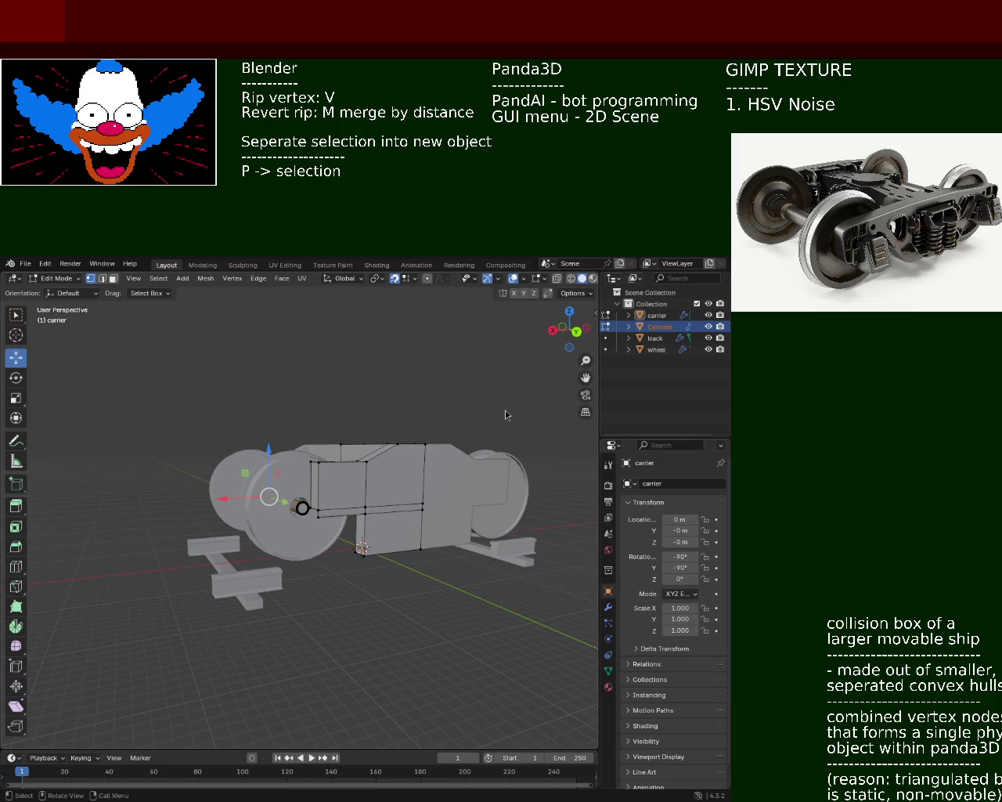
mouse_move(323, 413)
middle_mouse_down()
mouse_move(378, 454)
mouse_move(379, 501)
middle_mouse_up()
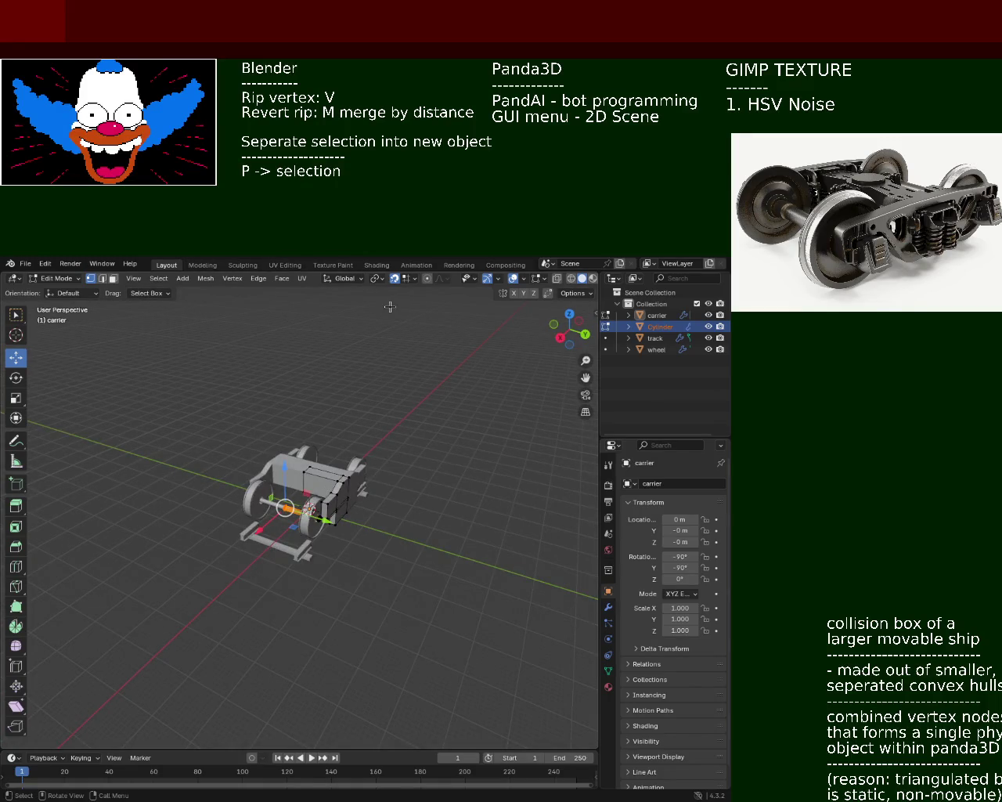
middle_click_drag(390, 306, 499, 447)
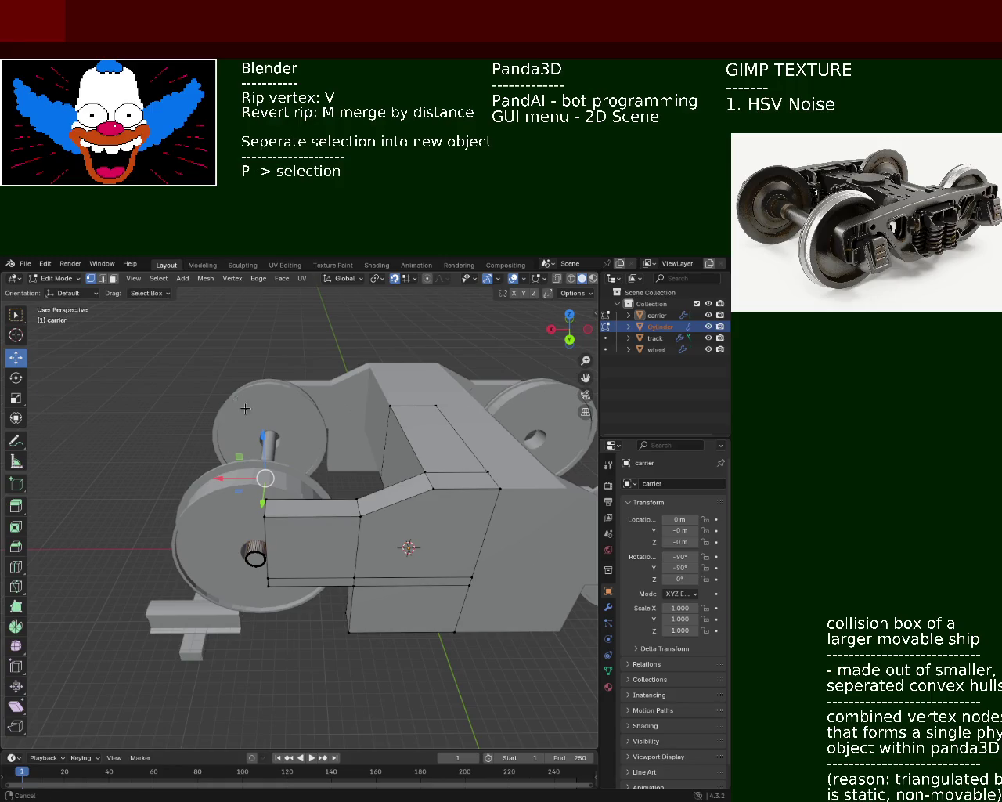
scroll(239, 414, "down", 5)
mouse_move(239, 414)
middle_mouse_down()
mouse_move(475, 508)
mouse_move(368, 418)
middle_mouse_up()
scroll(369, 418, "down", 5)
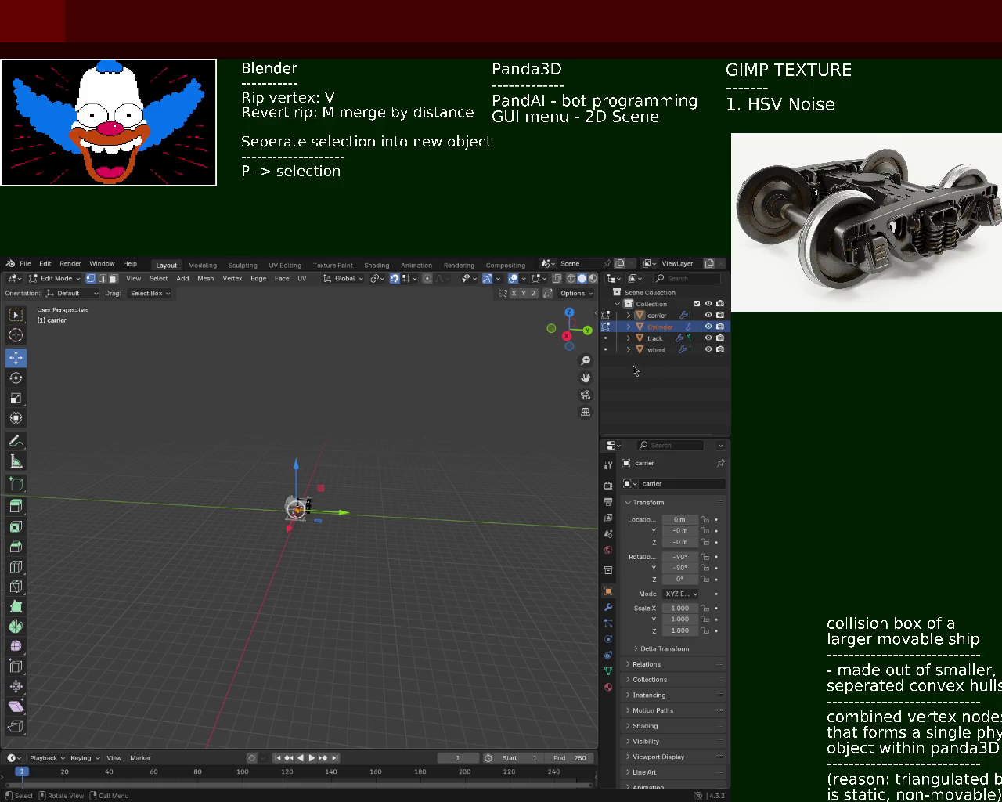
Frame the carrier and wheel in wireframe and select the whole axle with L.
mouse_move(247, 383)
middle_mouse_down()
mouse_move(327, 483)
mouse_move(290, 506)
mouse_move(422, 435)
middle_mouse_up()
scroll(327, 484, "up", 5)
scroll(327, 483, "up", 3)
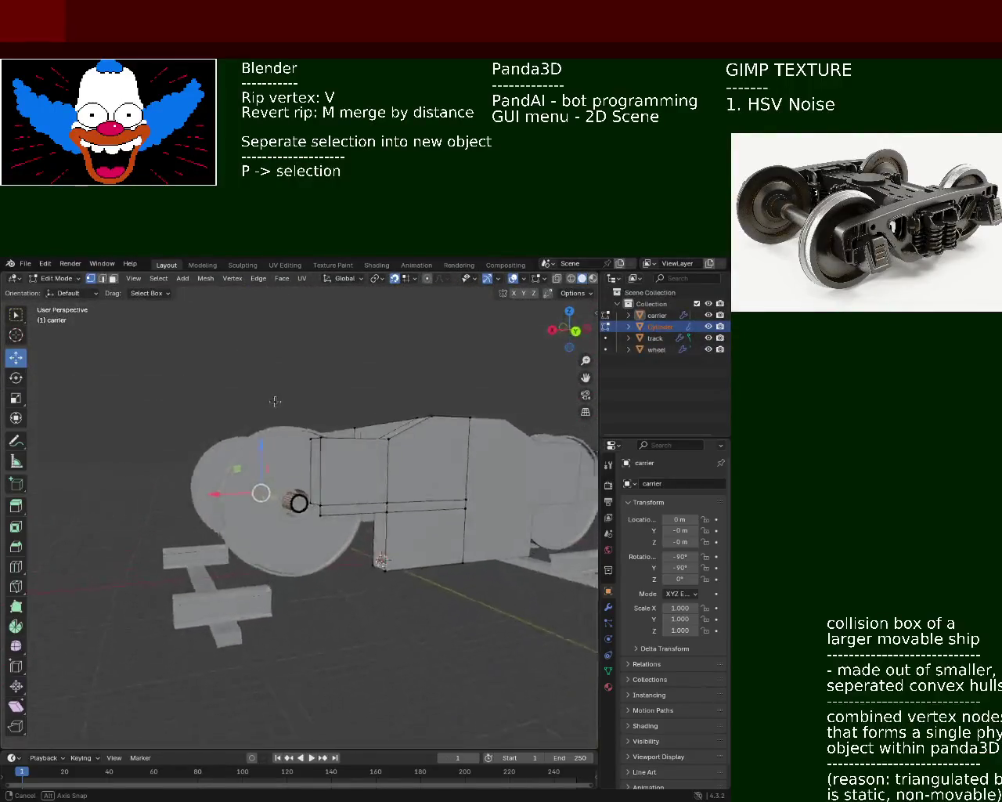
mouse_move(423, 434)
middle_mouse_down()
mouse_move(311, 444)
mouse_move(535, 324)
middle_mouse_up()
scroll(311, 444, "up", 3)
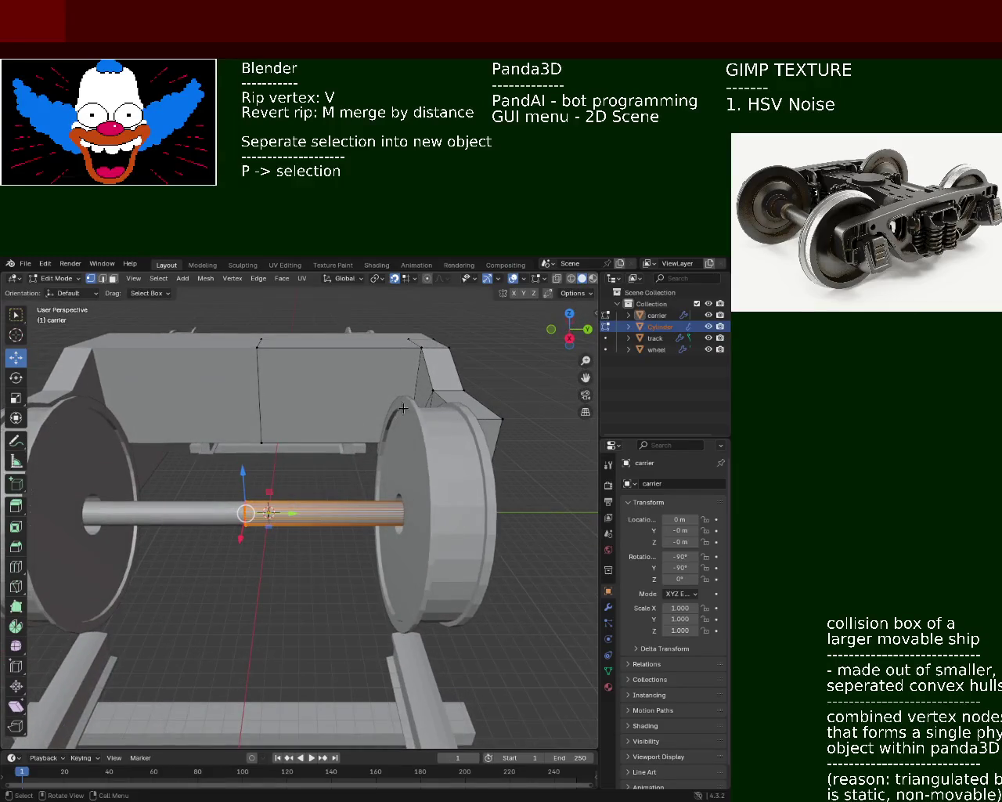
left_click(571, 278)
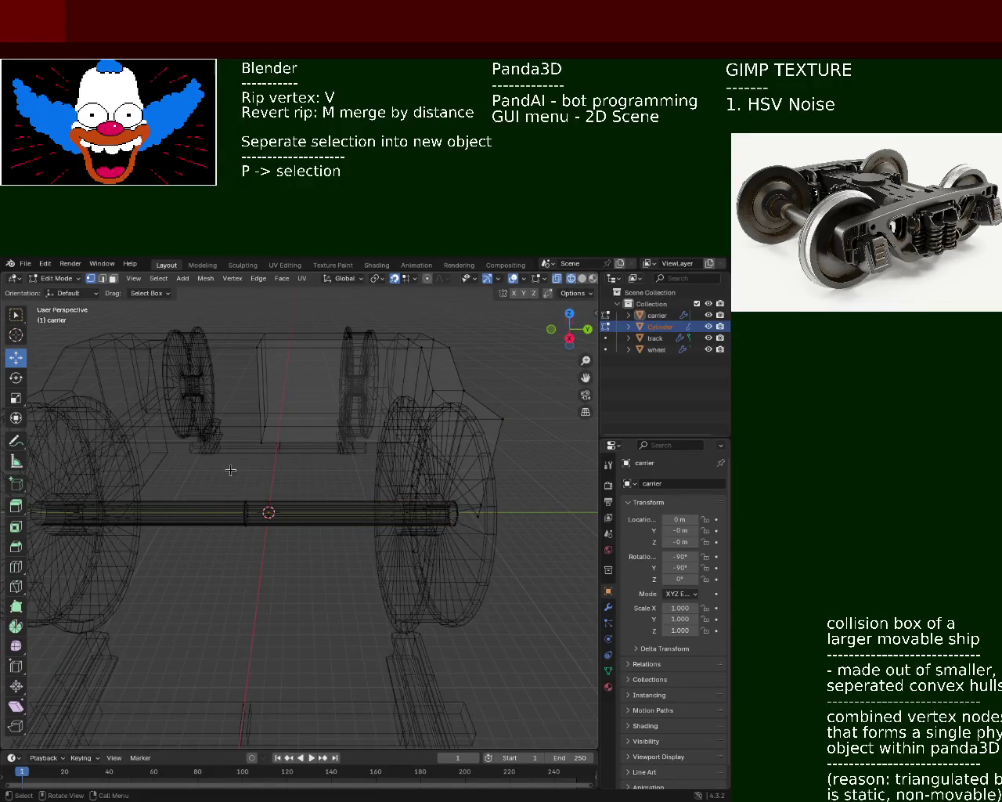
key("l")
Try adding the wheel hub faces, then undo back to the axle's end loop.
middle_click_drag(248, 514, 298, 489)
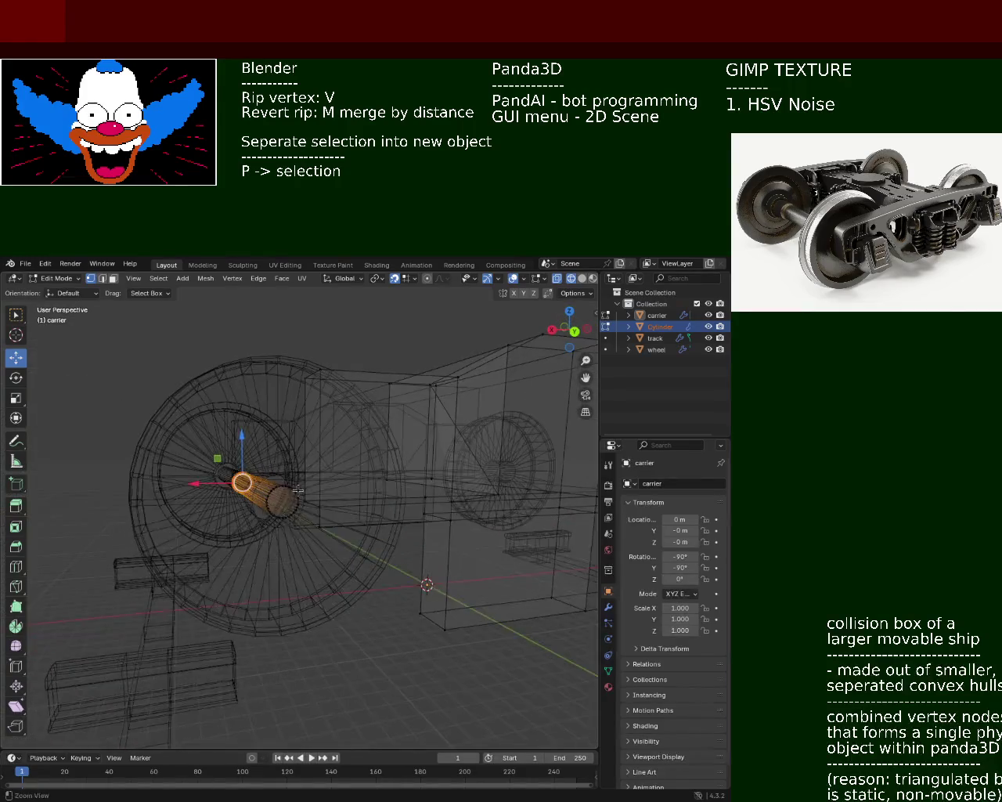
scroll(297, 489, "up", 3)
key("l")
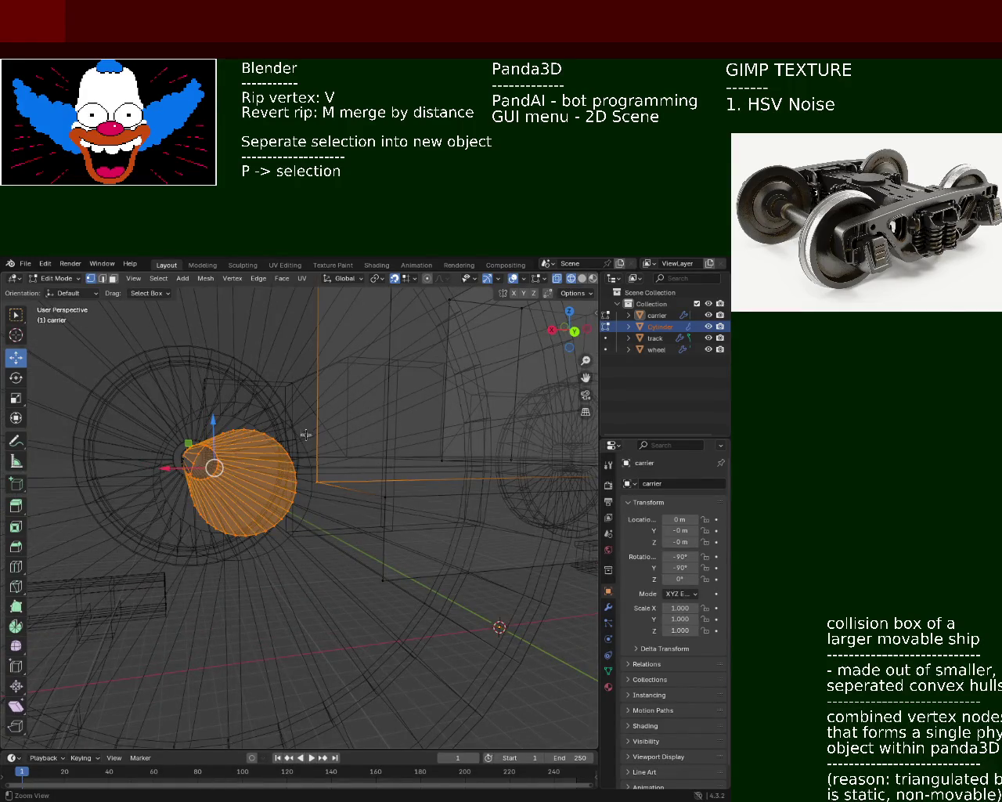
middle_click_drag(319, 469, 257, 469)
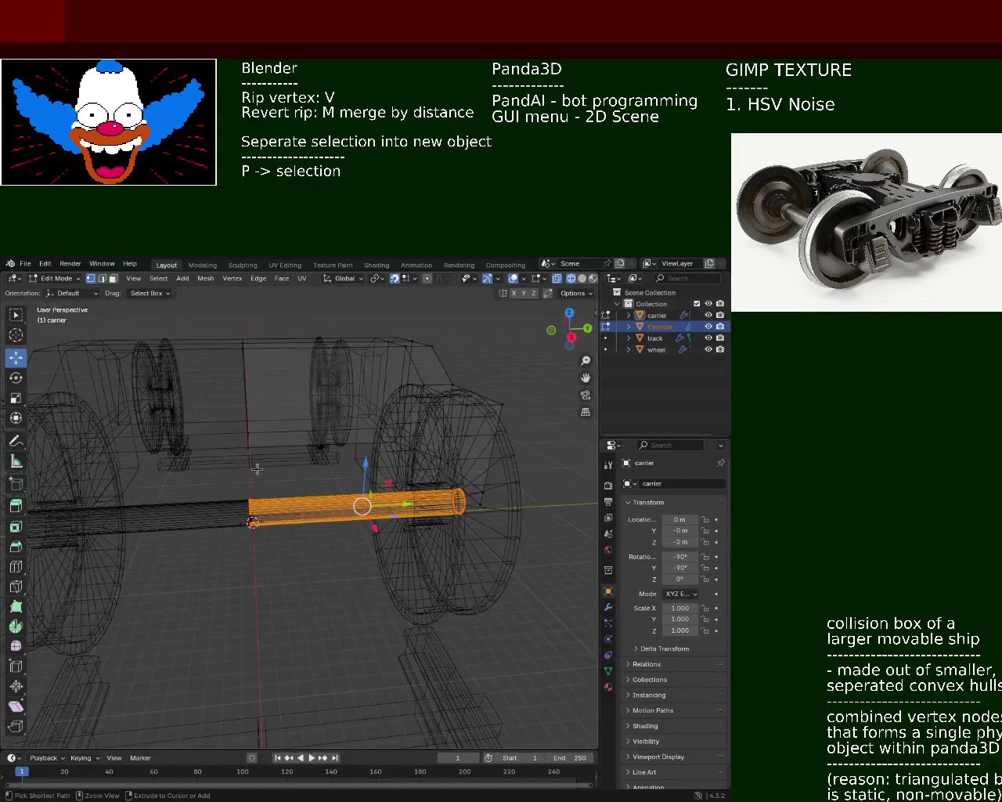
key("ctrl+z")
mouse_move(235, 463)
middle_mouse_down()
mouse_move(269, 460)
mouse_move(382, 509)
mouse_move(246, 569)
middle_mouse_up()
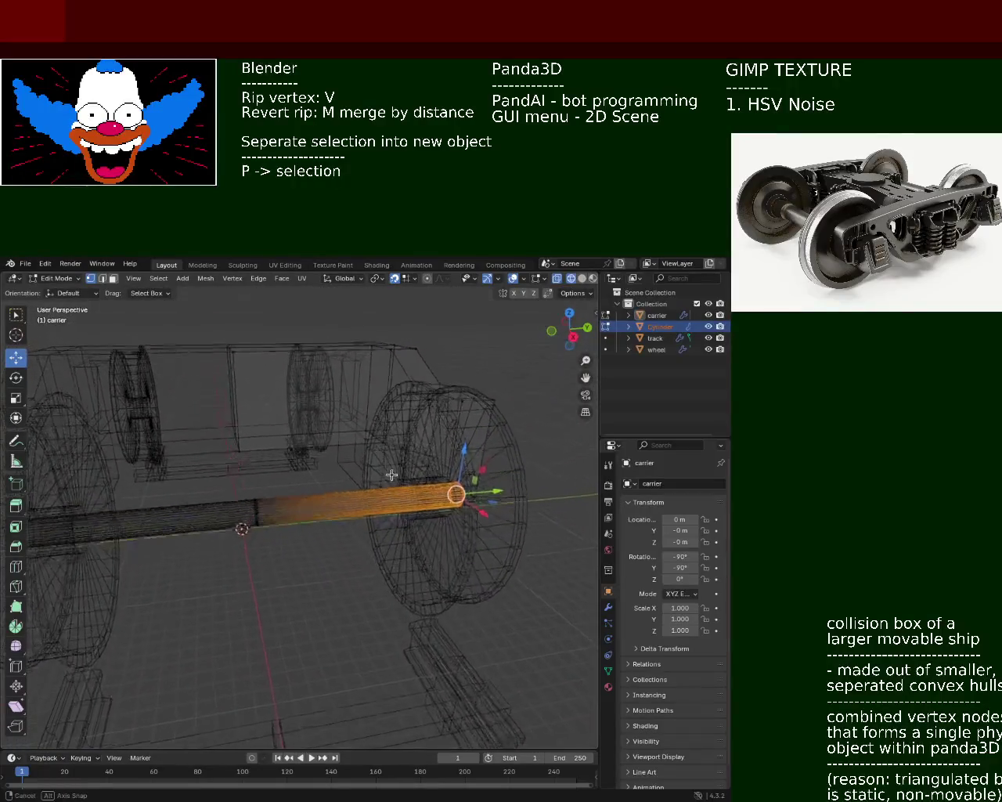
Box-select the axle section leading into the wheel and scale it up about 1.14.
left_click(266, 562, "ctrl")
left_click_drag(243, 467, 280, 559, "shift")
key("s")
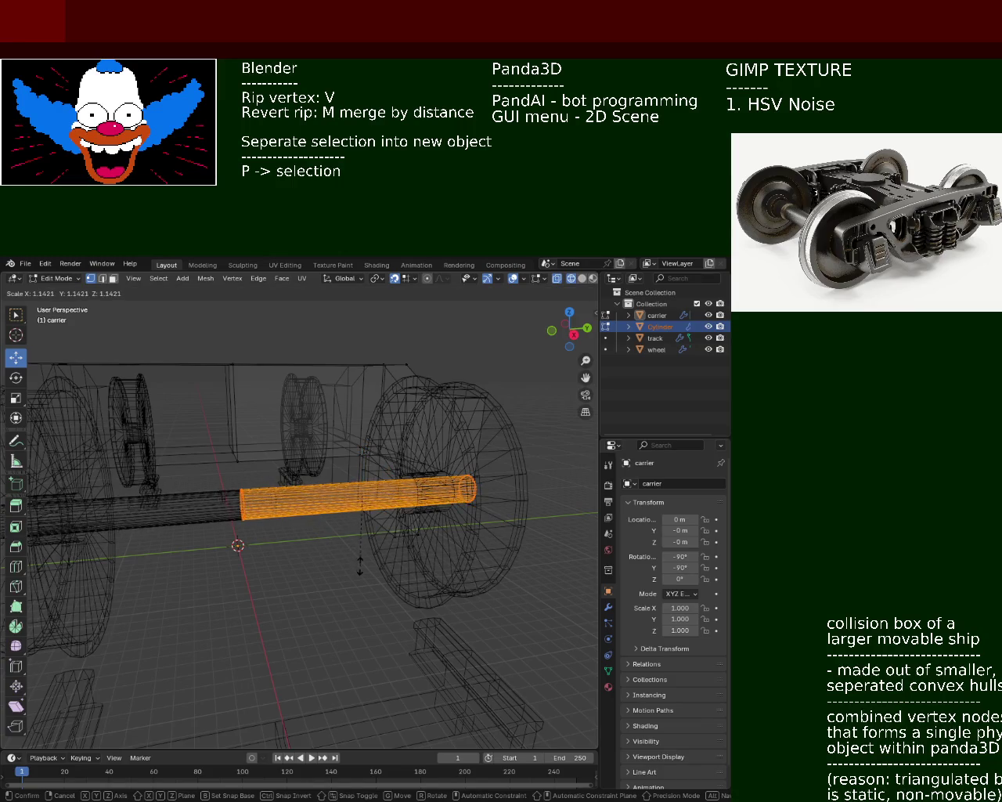
left_click(367, 565)
mouse_move(407, 558)
middle_mouse_down()
mouse_move(314, 544)
mouse_move(239, 419)
mouse_move(280, 425)
middle_mouse_up()
key("shift+z")
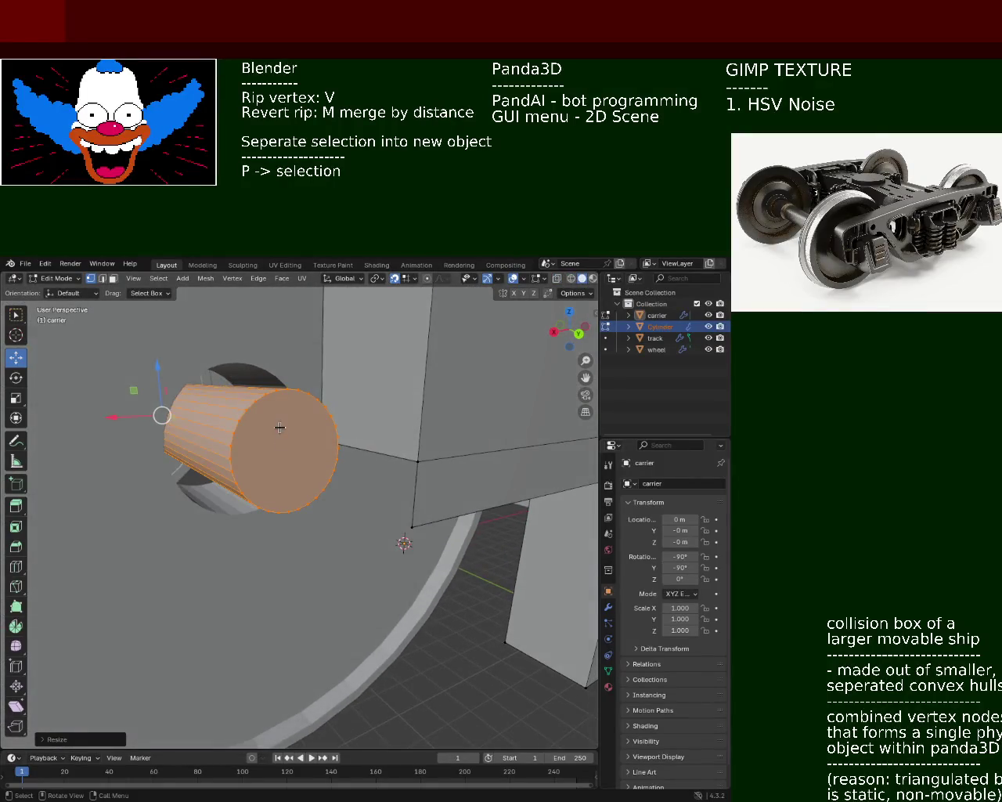
Scale the axle stub to about 1.38 and raise it 0.7 m along Z in front view.
key("s")
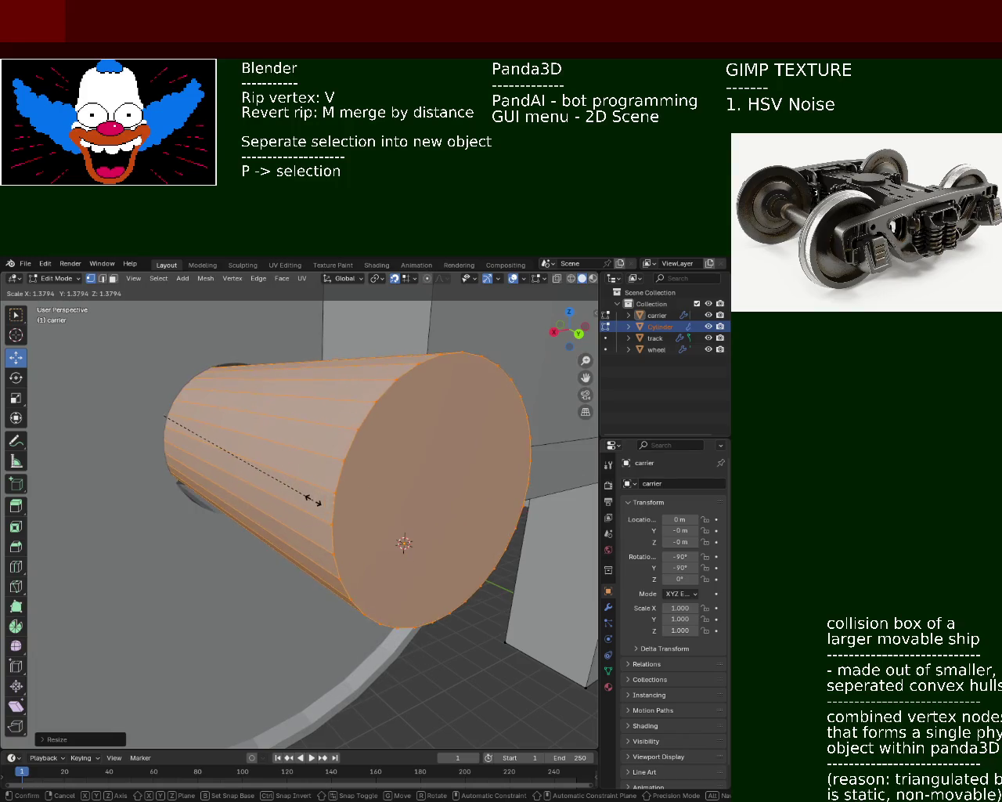
left_click(316, 505)
scroll(276, 464, "up", 5)
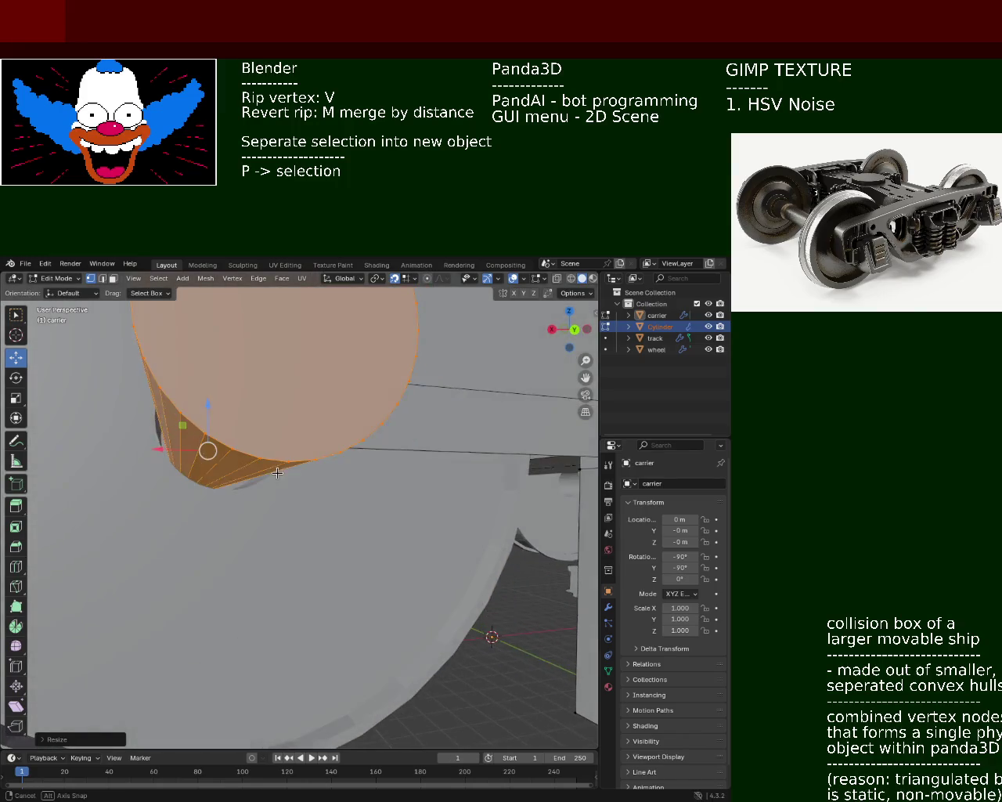
key("KP_3")
key("KP_1")
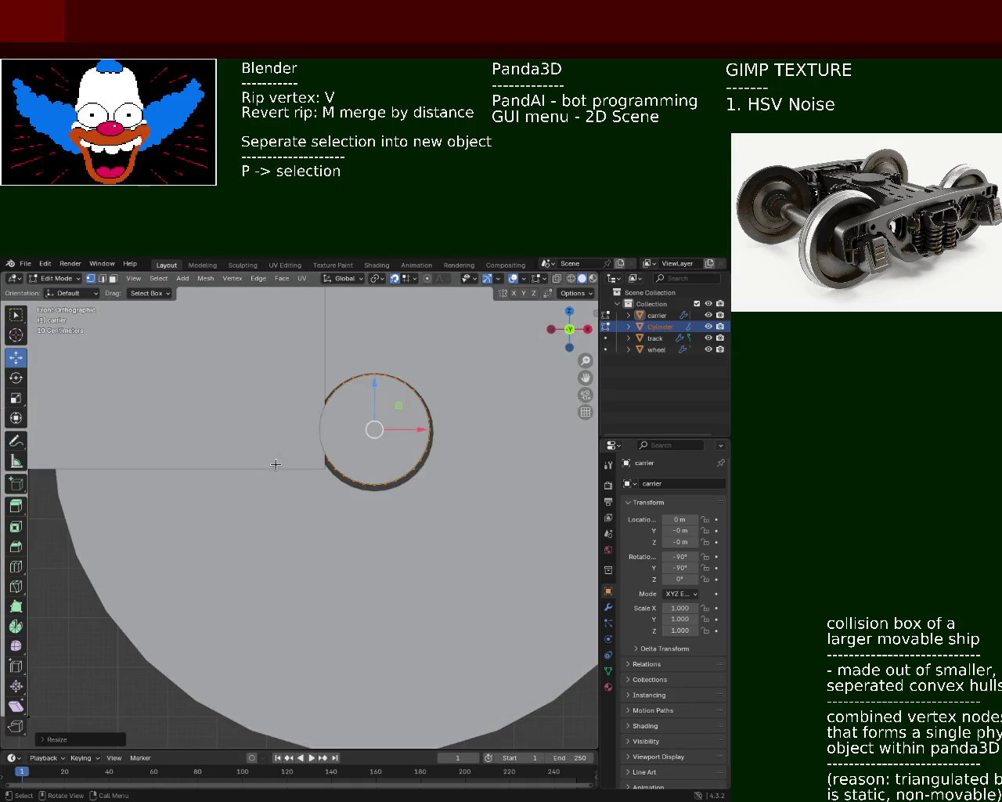
mouse_move(375, 385)
left_mouse_down()
mouse_move(378, 433)
mouse_move(383, 420)
mouse_move(387, 433)
mouse_move(388, 406)
mouse_move(389, 431)
left_mouse_up()
mouse_move(329, 447)
middle_mouse_down()
mouse_move(334, 389)
mouse_move(229, 465)
mouse_move(238, 528)
mouse_move(231, 510)
mouse_move(195, 496)
middle_mouse_up()
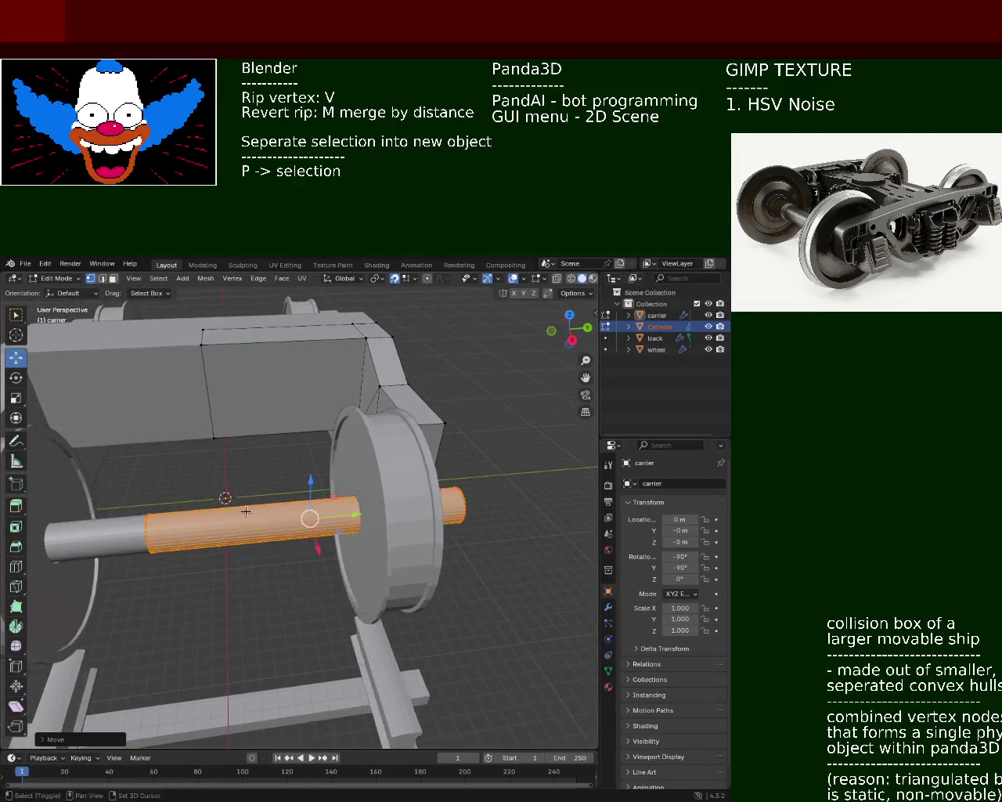
In wireframe, move the stub's inner vertex ring along Y toward the wheel.
left_click(137, 476)
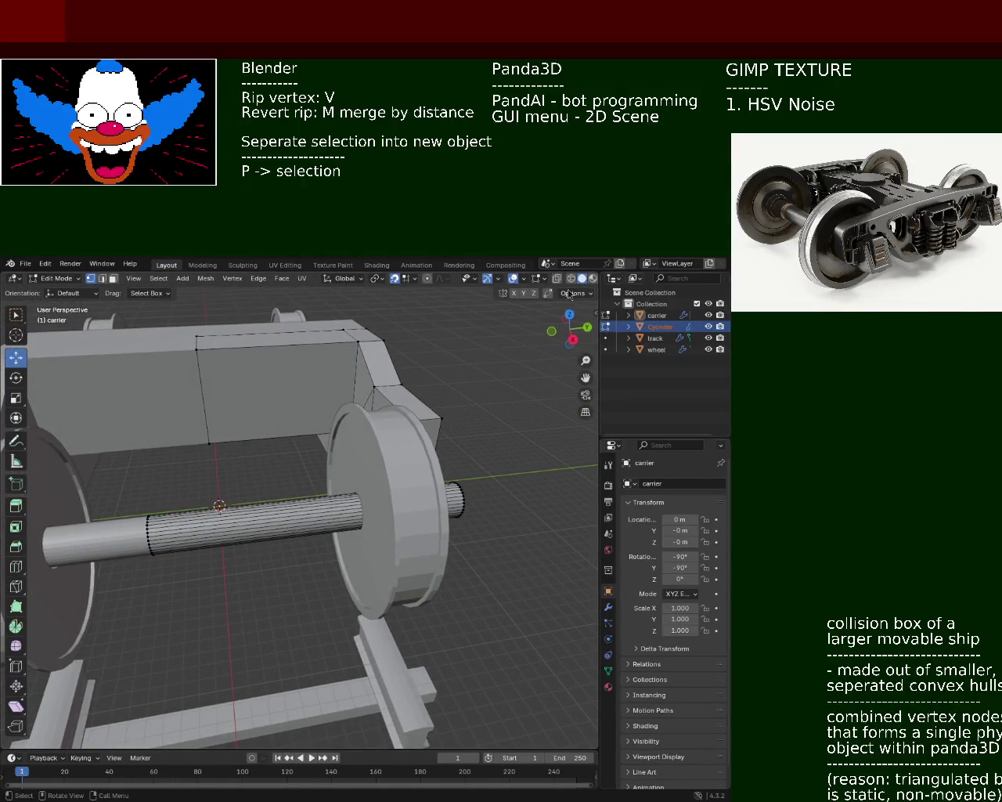
left_click(571, 279)
left_click_drag(142, 475, 197, 586)
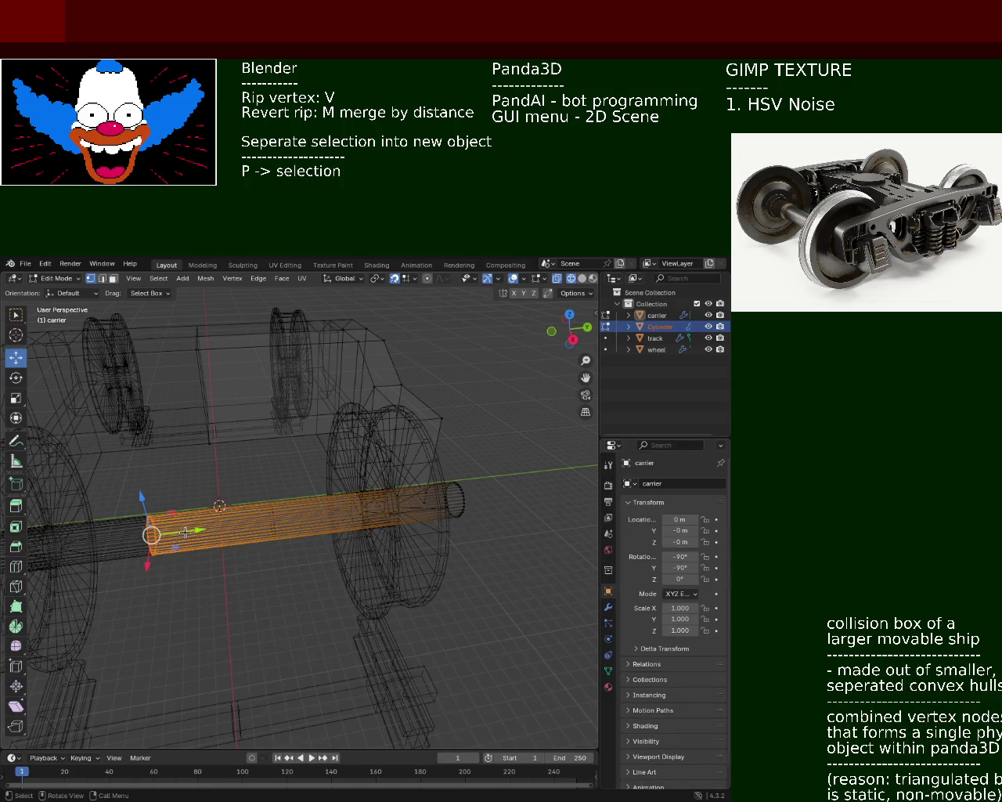
key("g")
key("y")
left_click(222, 531)
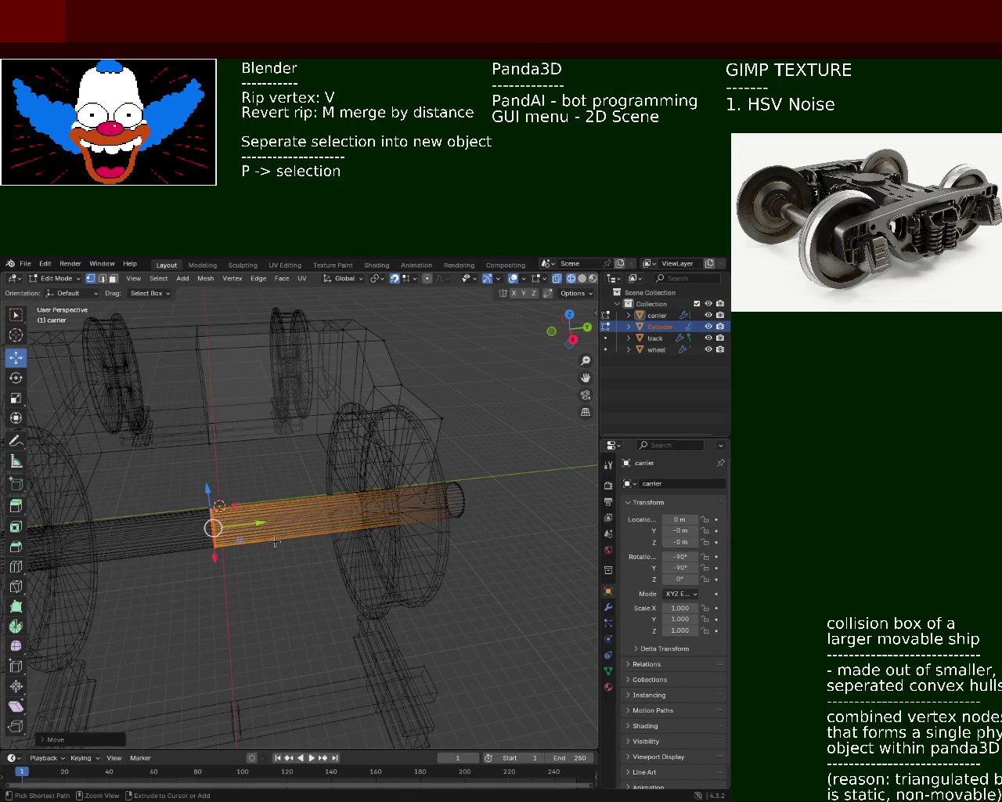
Save train.blend and return the viewport to solid shading.
key("ctrl+s")
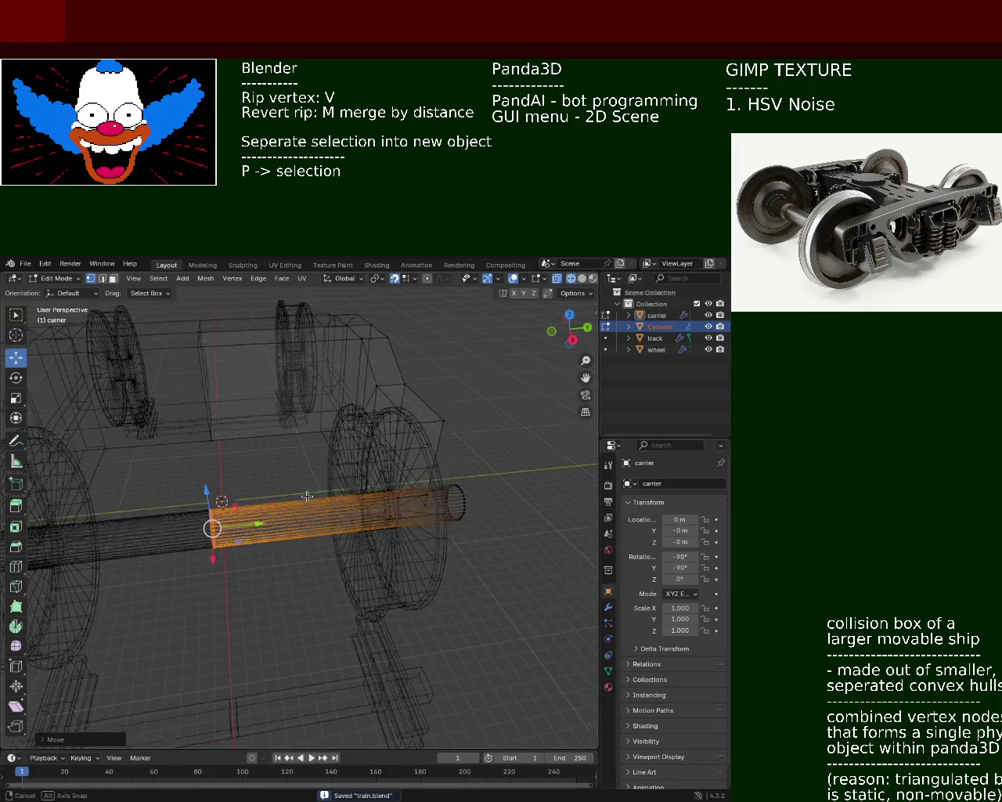
middle_click_drag(223, 419, 276, 458)
left_click(582, 278)
mouse_move(332, 538)
middle_mouse_down()
mouse_move(266, 470)
mouse_move(262, 437)
mouse_move(255, 442)
middle_mouse_up()
key("KP_3")
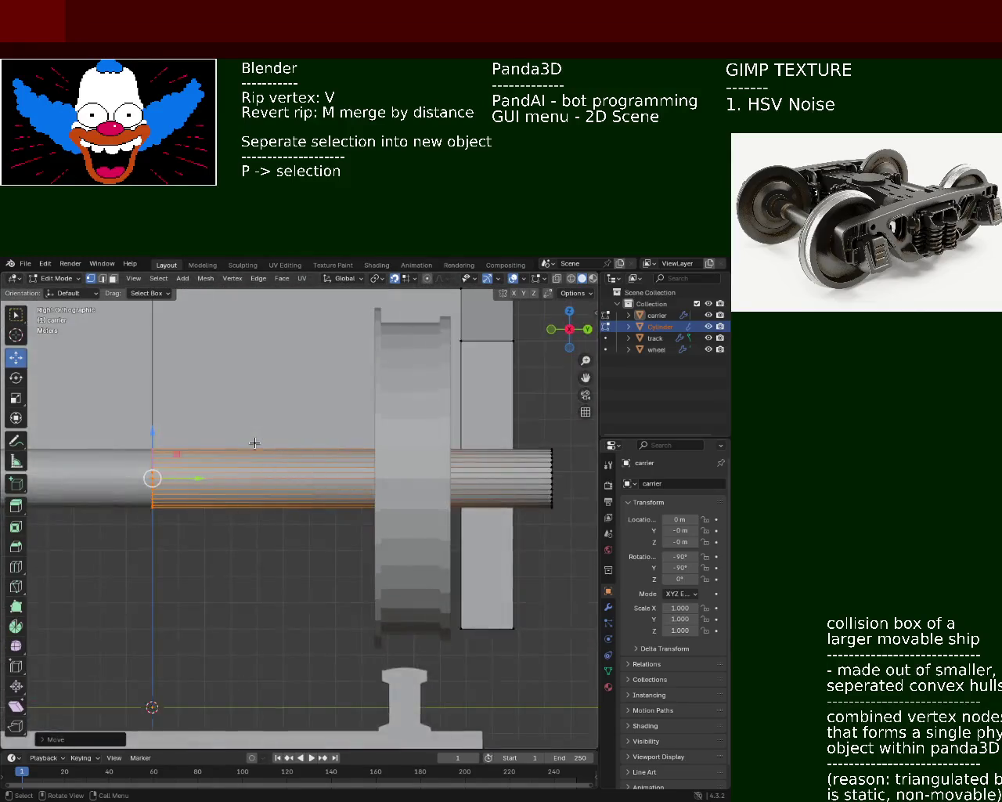
key("KP_1")
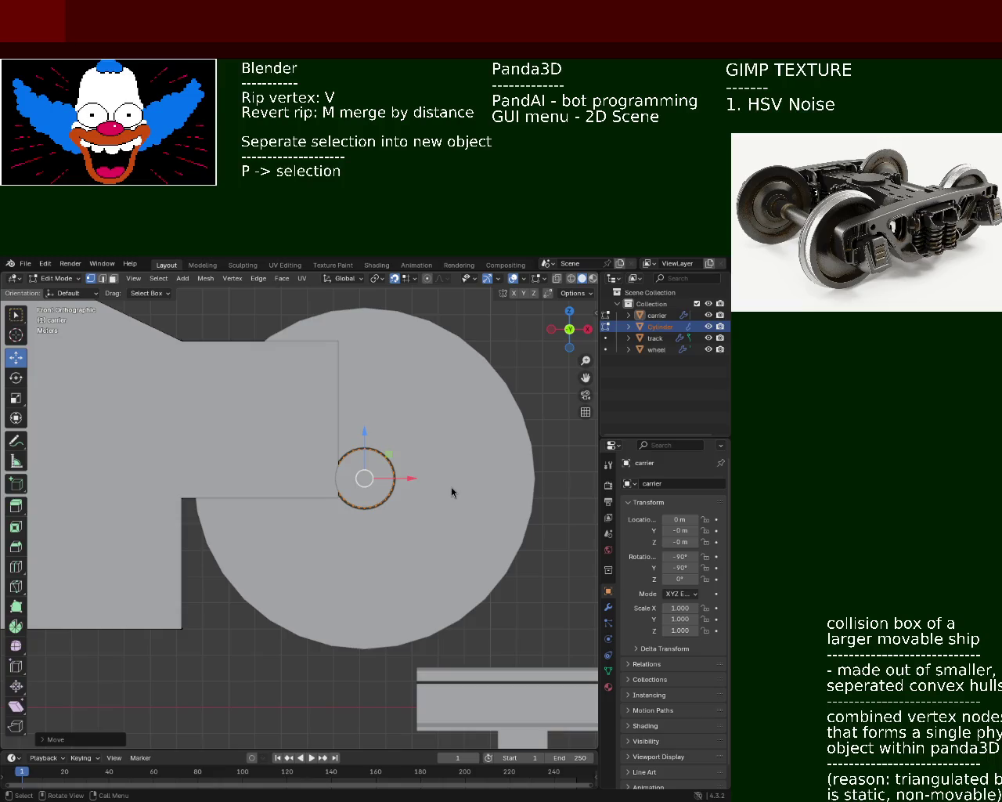
mouse_move(291, 450)
middle_mouse_down()
mouse_move(515, 531)
mouse_move(338, 542)
mouse_move(401, 535)
mouse_move(386, 506)
mouse_move(399, 557)
mouse_move(201, 574)
mouse_move(247, 570)
mouse_move(230, 584)
mouse_move(347, 530)
mouse_move(337, 522)
mouse_move(264, 564)
mouse_move(356, 554)
middle_mouse_up()
Delete the Cylinder axle object and look at the wheel's empty axle hole.
left_click(356, 554)
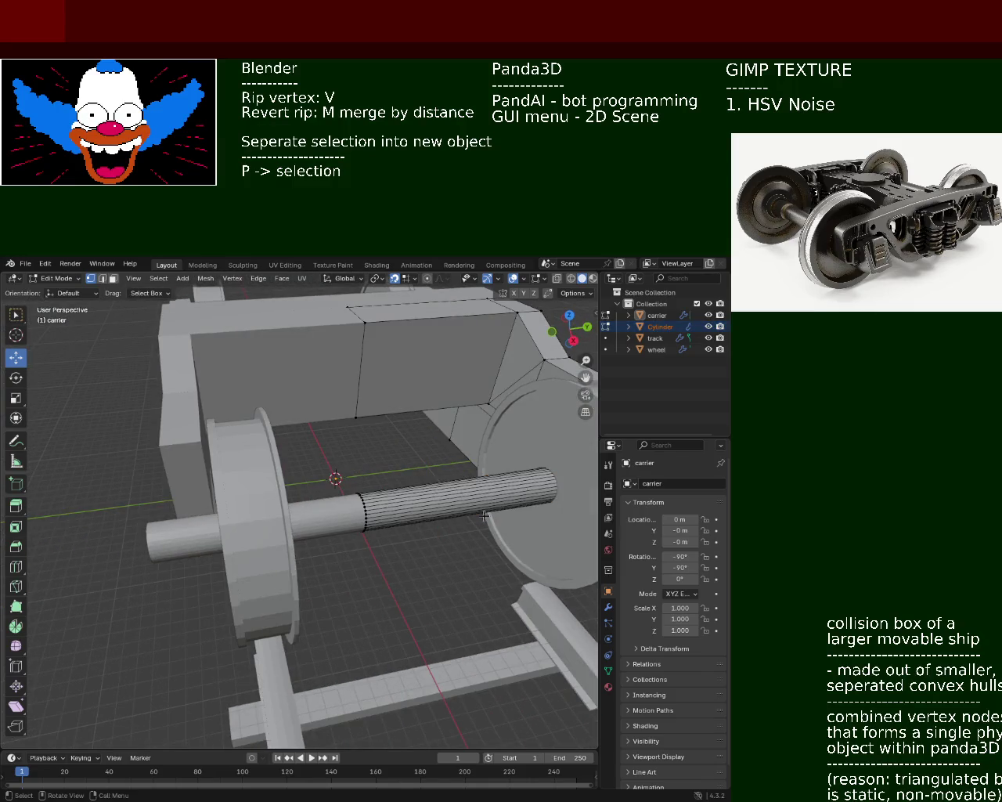
left_click(658, 326)
key("Delete")
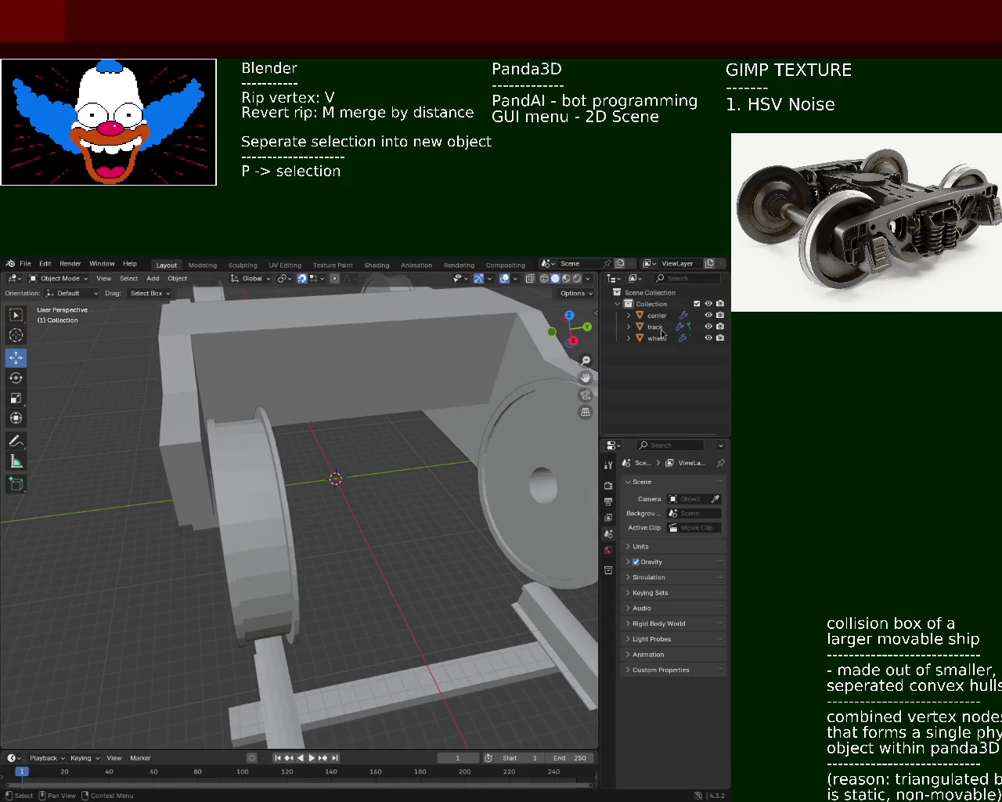
mouse_move(582, 481)
middle_mouse_down()
mouse_move(409, 468)
mouse_move(328, 480)
mouse_move(280, 464)
mouse_move(267, 437)
mouse_move(276, 444)
middle_mouse_up()
scroll(275, 445, "up", 3)
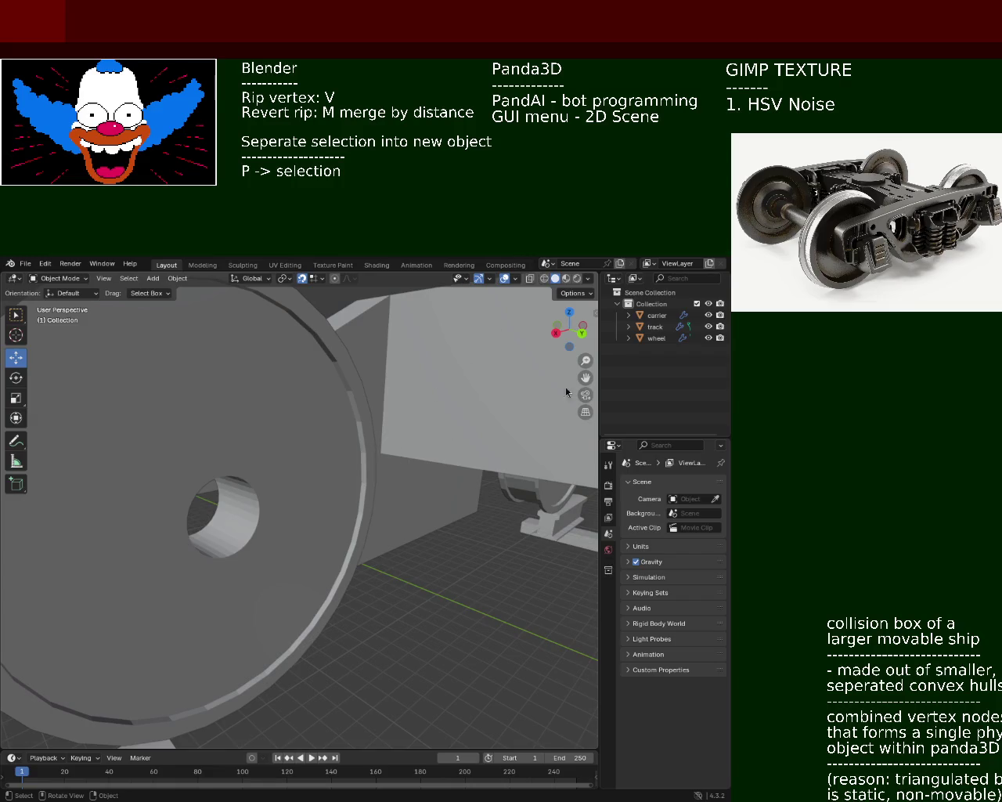
Extrude the wheel's inner hub ring along Y into a long axle tube.
left_click(656, 337)
mouse_move(383, 521)
middle_mouse_down()
mouse_move(394, 527)
mouse_move(470, 480)
middle_mouse_up()
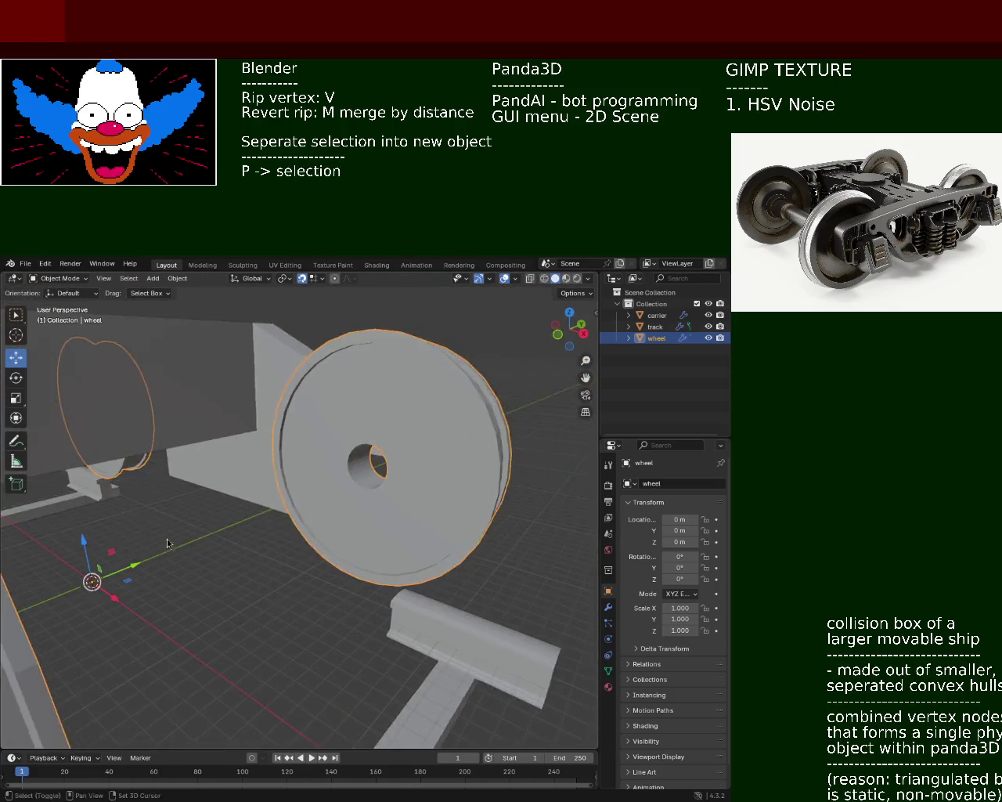
key("Tab")
mouse_move(344, 502)
middle_mouse_down()
mouse_move(358, 488)
mouse_move(438, 509)
middle_mouse_up()
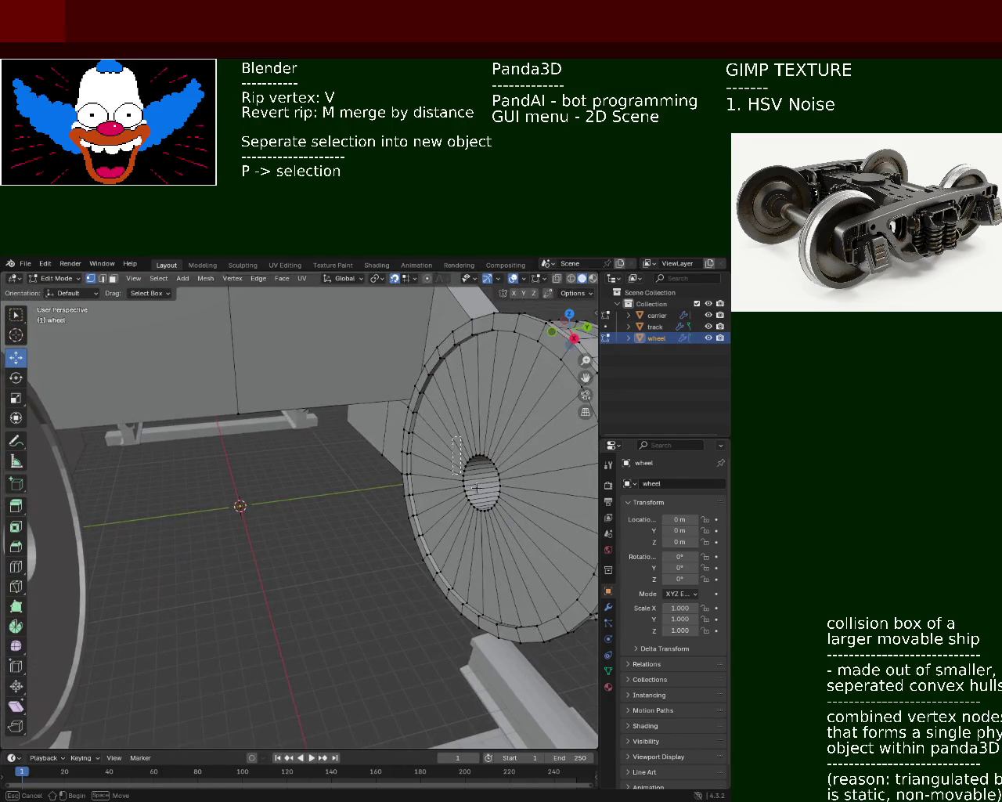
left_click(519, 524, "alt")
key("e")
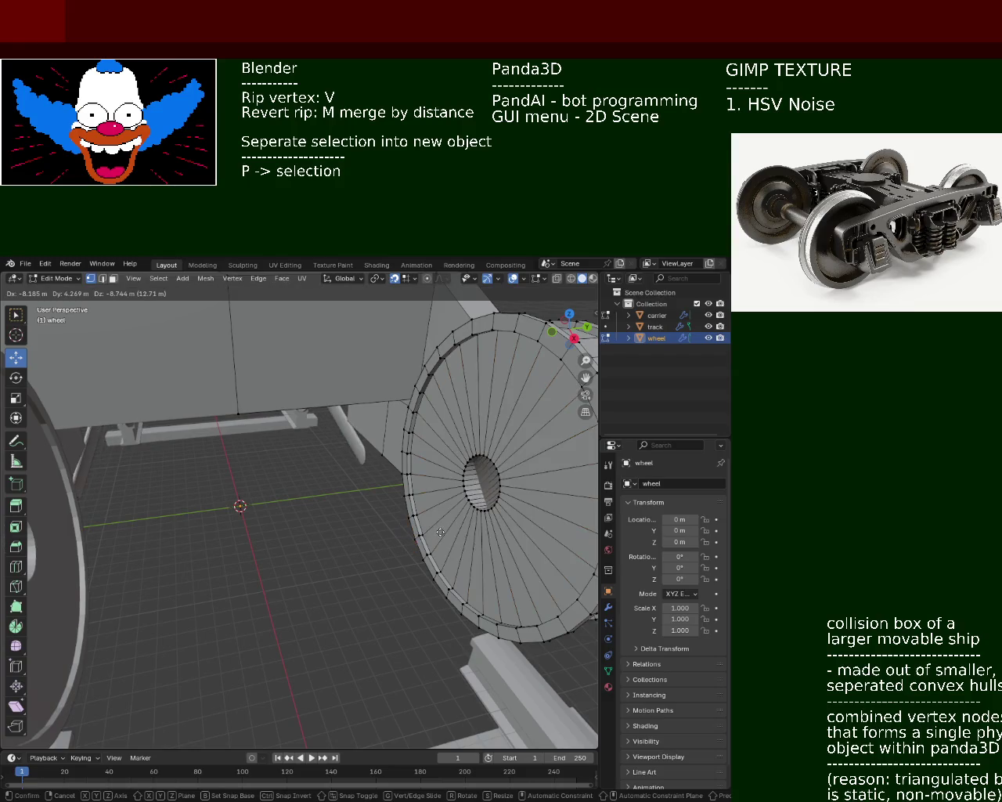
key("y")
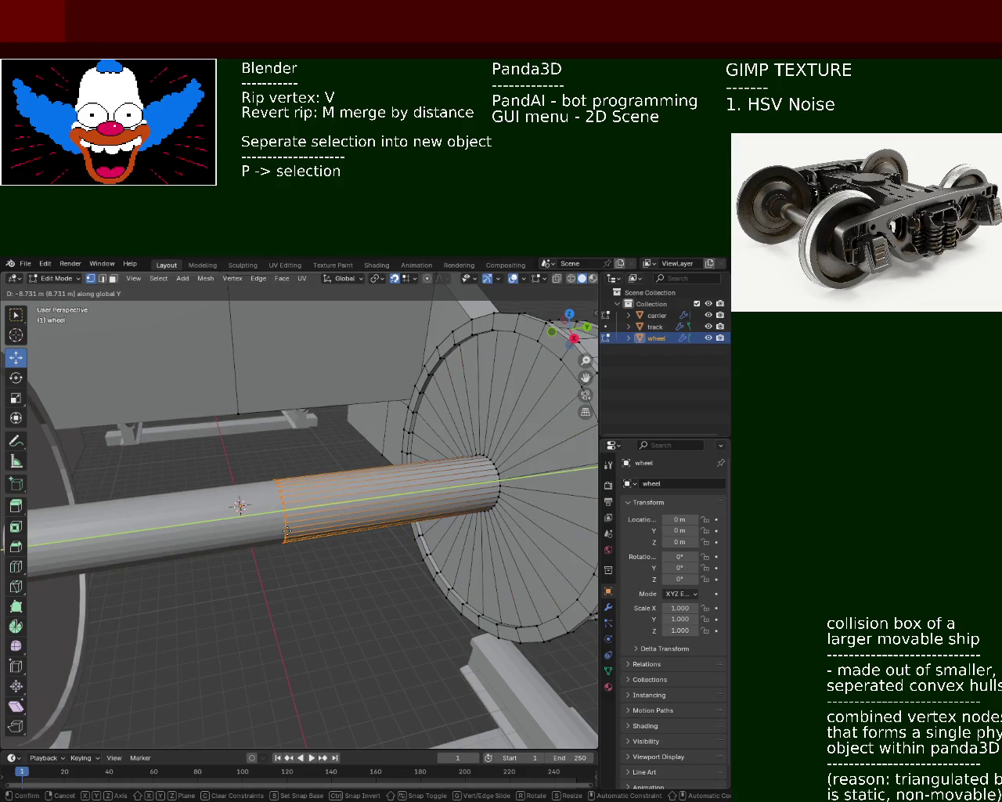
left_click(288, 534)
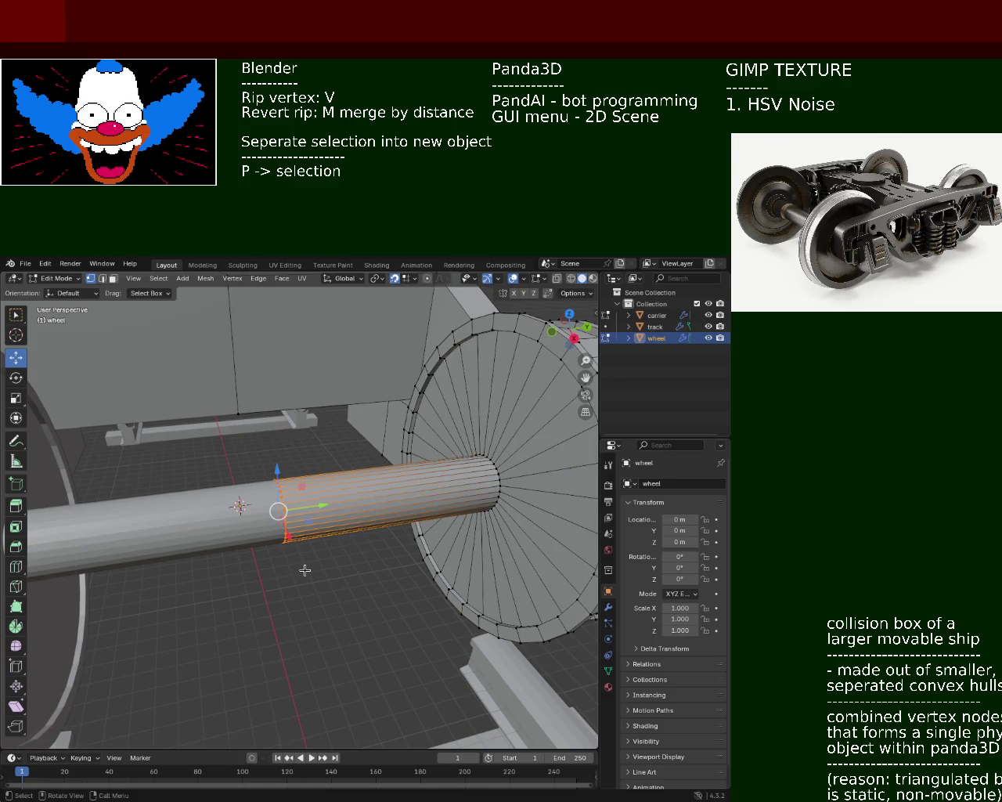
scroll(385, 569, "down", 3)
mouse_move(384, 569)
middle_mouse_down()
mouse_move(327, 578)
mouse_move(302, 547)
mouse_move(309, 579)
mouse_move(407, 556)
mouse_move(407, 565)
mouse_move(373, 514)
mouse_move(359, 543)
middle_mouse_up()
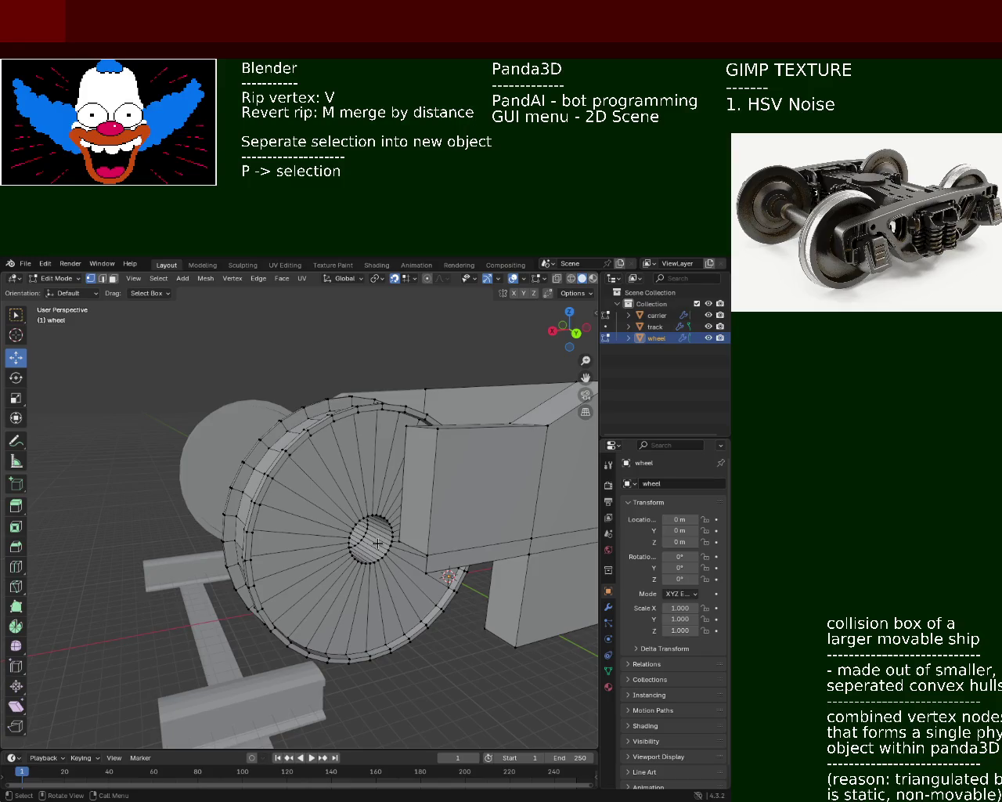
Extrude the wheel's hub faces outward twice to form a short axle stub.
mouse_move(377, 542)
middle_mouse_down()
mouse_move(345, 556)
mouse_move(354, 548)
middle_mouse_up()
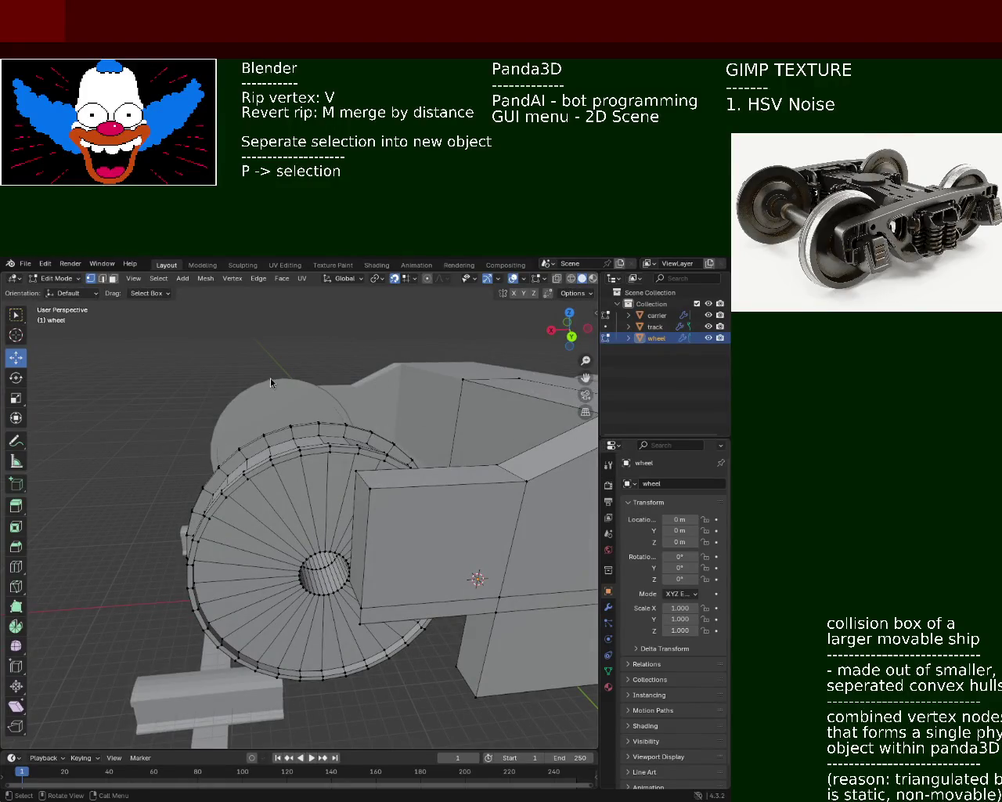
middle_click_drag(242, 479, 259, 456)
left_click_drag(319, 480, 375, 577)
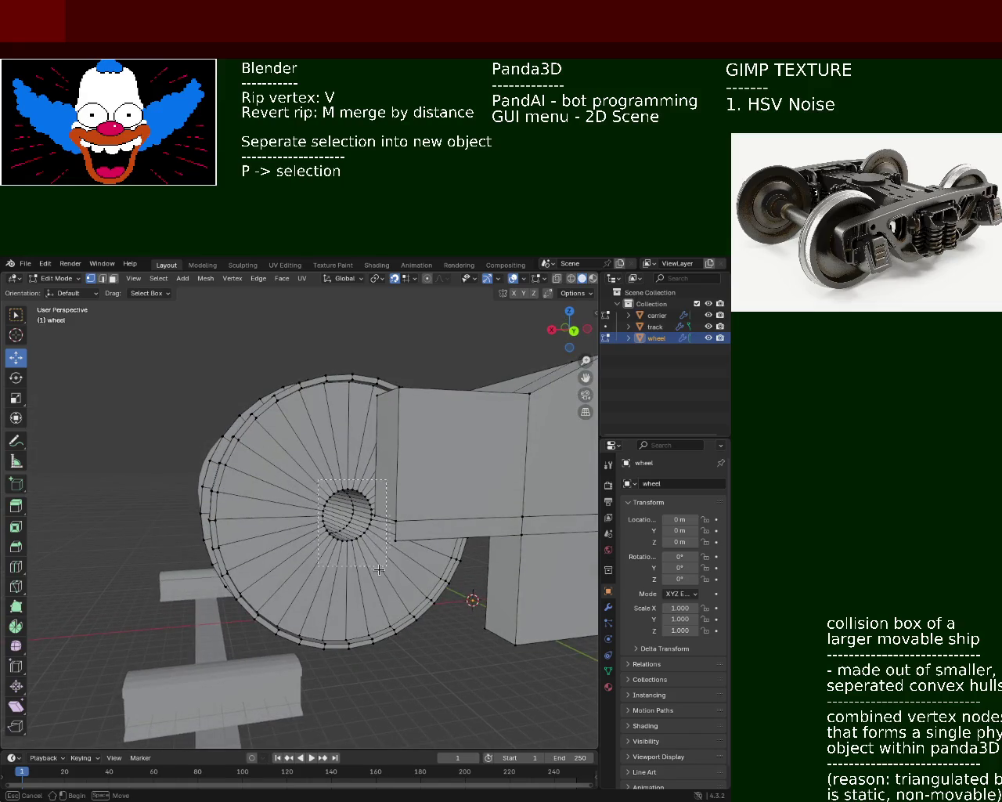
mouse_move(374, 577)
middle_mouse_down()
mouse_move(376, 602)
mouse_move(420, 576)
middle_mouse_up()
key("e")
left_click(406, 634)
left_click_drag(428, 622, 408, 558)
middle_click_drag(408, 557, 419, 603)
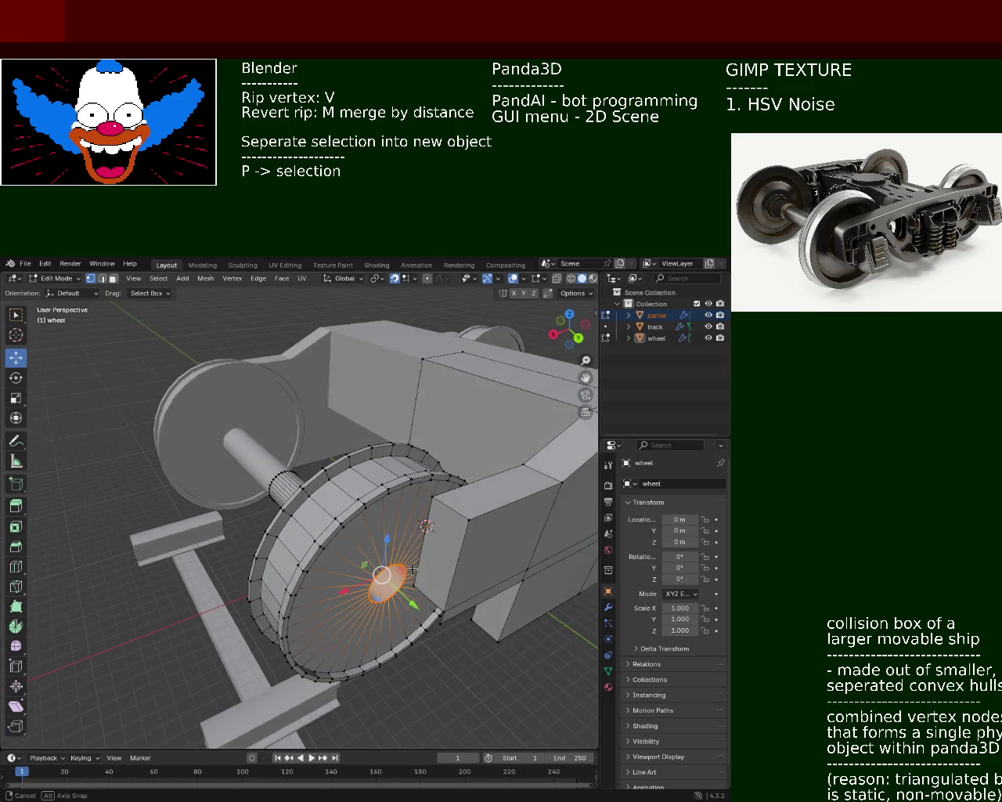
key("e")
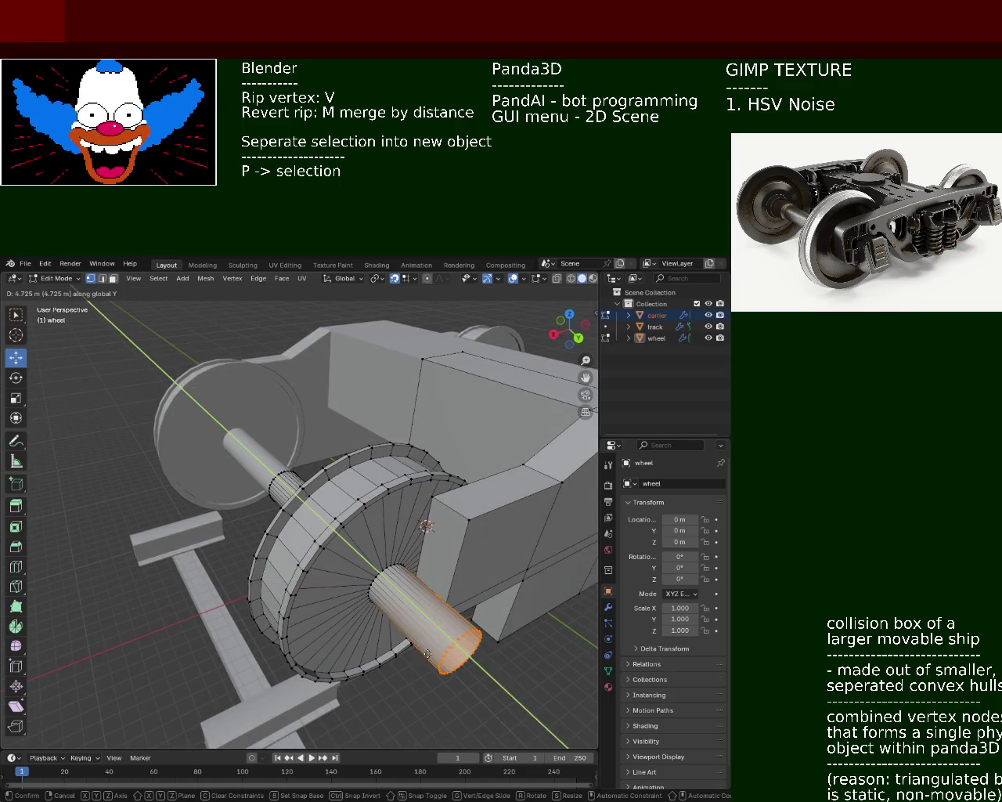
left_click(415, 634)
Move a carrier side face outward so it sits against the wheel.
middle_click_drag(415, 634, 317, 465)
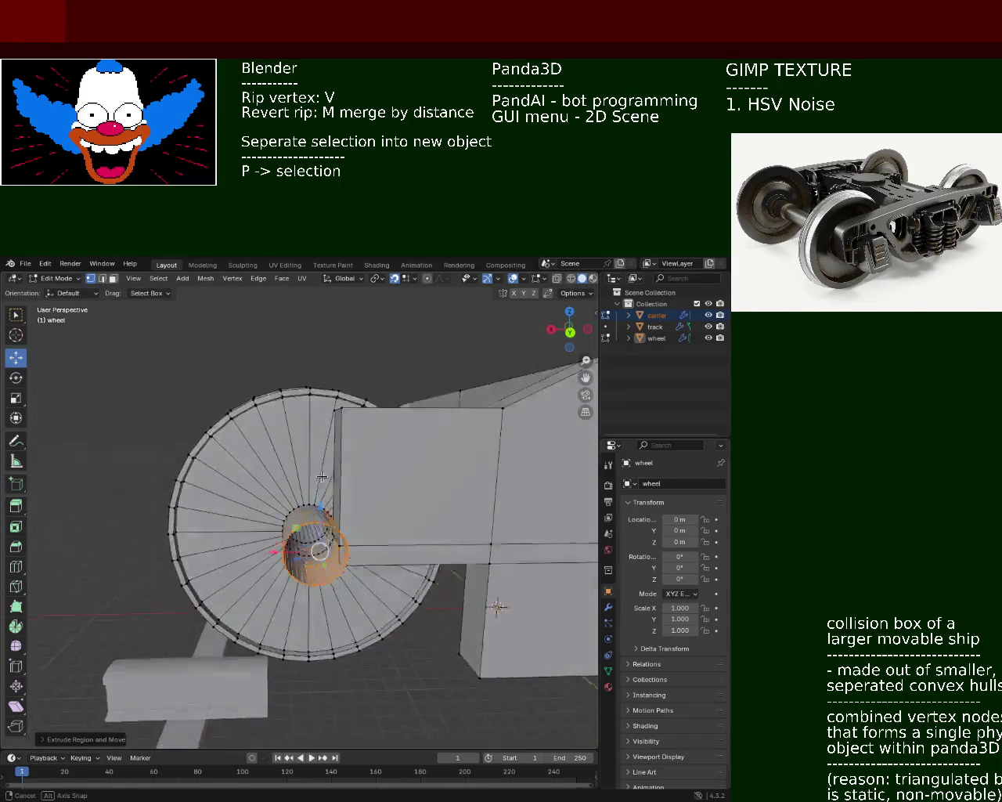
left_click(332, 501)
mouse_move(352, 516)
middle_mouse_down()
mouse_move(350, 463)
mouse_move(304, 453)
mouse_move(434, 574)
mouse_move(256, 408)
middle_mouse_up()
left_click(354, 495)
key("g")
left_click(437, 567)
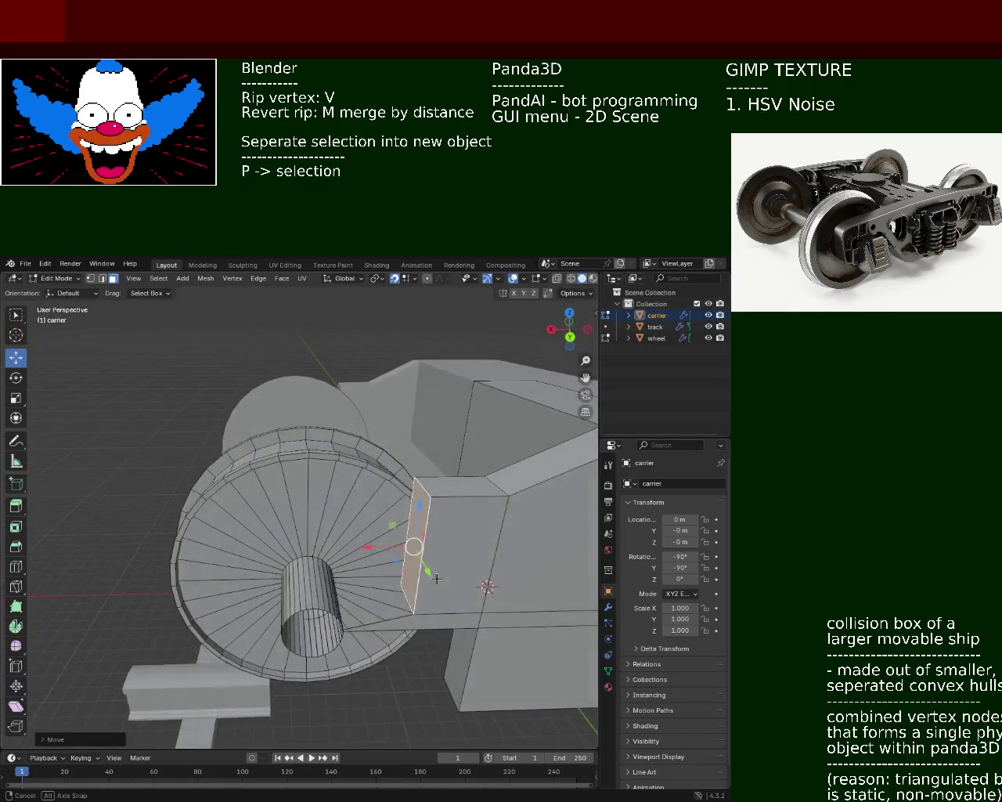
Delete the vertices of the stray horizontal carrier face beside the wheel, then save train.blend.
left_click(446, 625)
key("x")
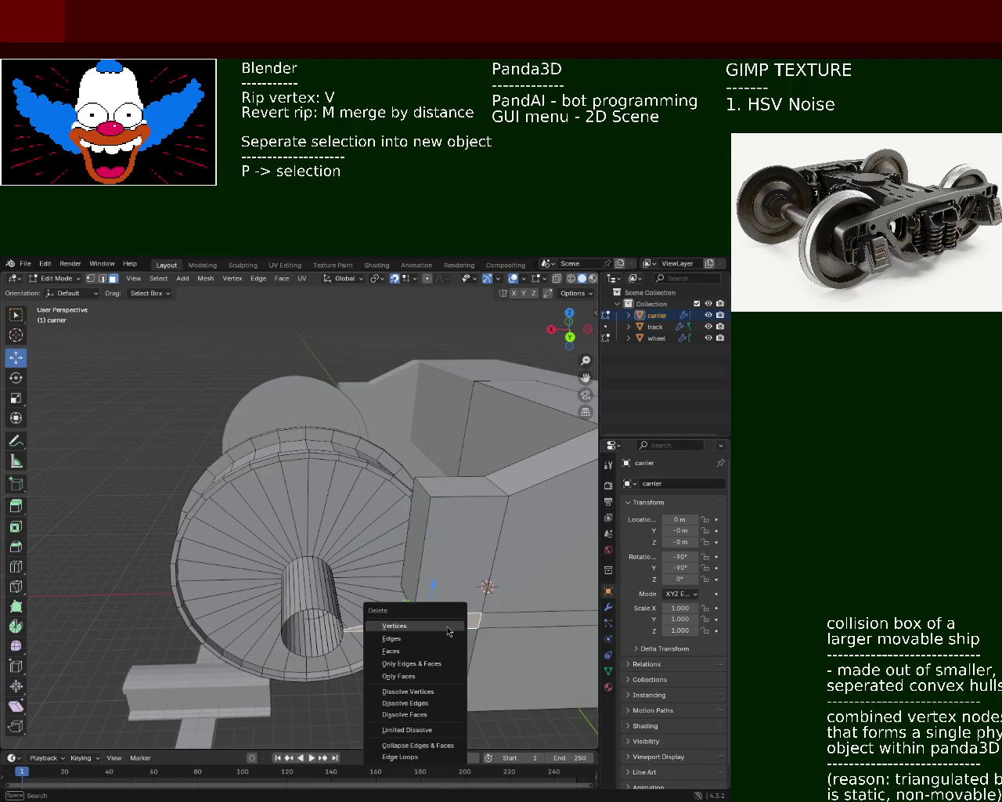
left_click(439, 651)
mouse_move(375, 598)
middle_mouse_down()
mouse_move(369, 560)
mouse_move(401, 529)
mouse_move(390, 585)
mouse_move(318, 527)
mouse_move(200, 511)
mouse_move(348, 589)
middle_mouse_up()
key("ctrl+s")
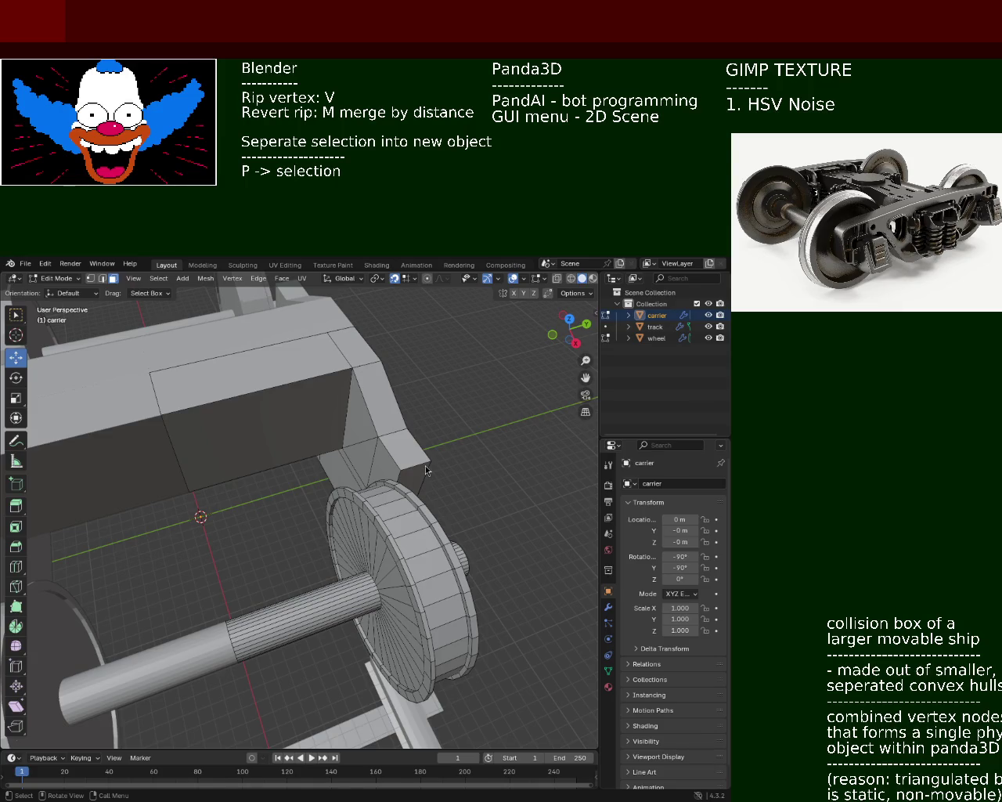
mouse_move(281, 420)
middle_mouse_down()
mouse_move(242, 443)
mouse_move(285, 519)
mouse_move(188, 577)
mouse_move(161, 634)
mouse_move(344, 455)
mouse_move(268, 496)
mouse_move(351, 485)
mouse_move(180, 514)
mouse_move(138, 551)
mouse_move(196, 540)
mouse_move(275, 599)
mouse_move(284, 586)
mouse_move(274, 550)
mouse_move(247, 542)
mouse_move(230, 486)
mouse_move(439, 399)
middle_mouse_up()
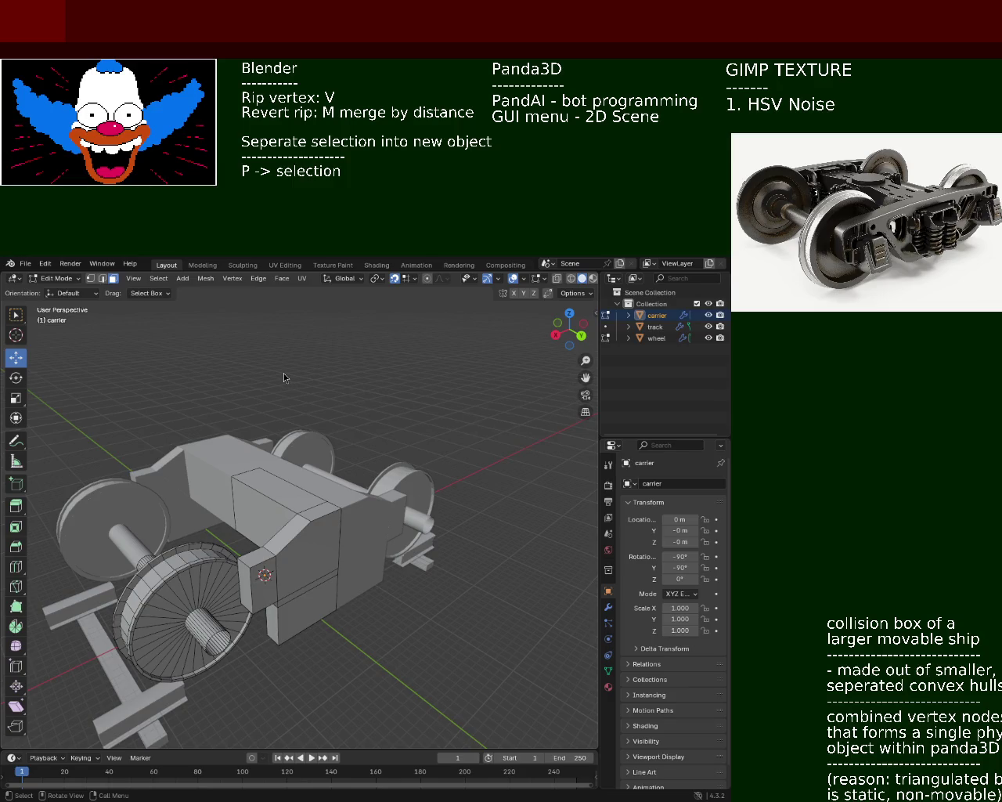
mouse_move(248, 576)
middle_mouse_down("ctrl")
mouse_move(342, 442)
mouse_move(381, 550)
mouse_move(279, 446)
mouse_move(386, 516)
mouse_move(425, 499)
mouse_move(415, 577)
mouse_move(454, 529)
mouse_move(357, 574)
mouse_move(324, 577)
mouse_move(347, 542)
middle_mouse_up("ctrl")
scroll(341, 442, "down", 5)
scroll(313, 470, "up", 4)
key("ctrl+s")
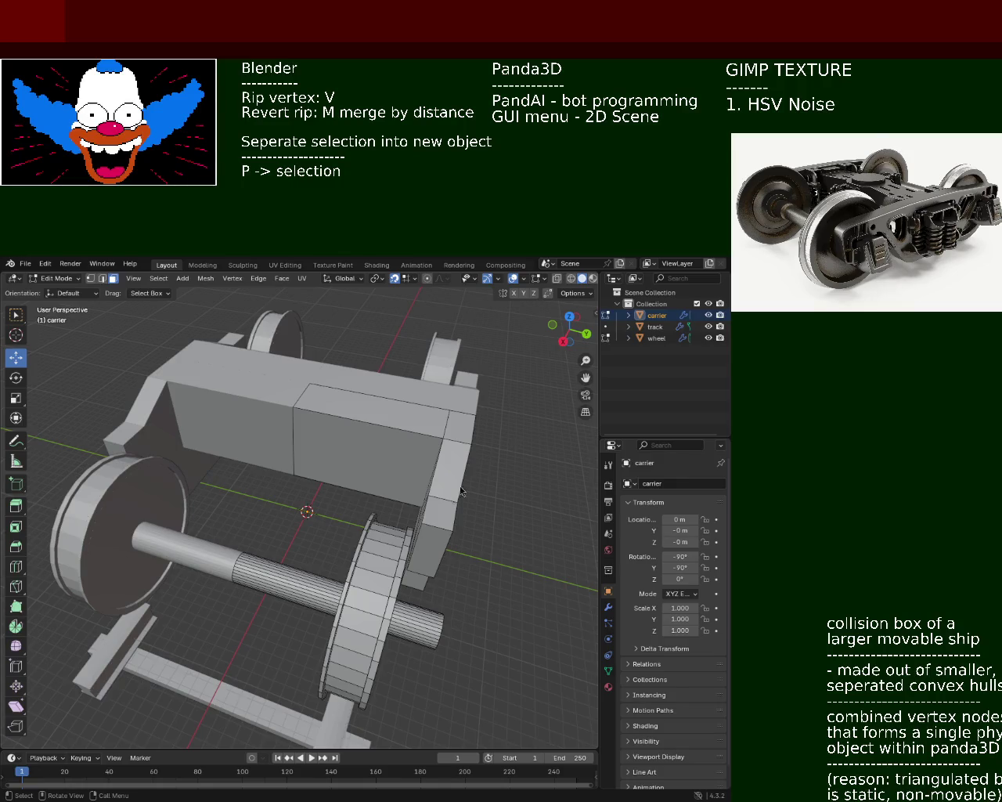
mouse_move(368, 456)
middle_mouse_down()
mouse_move(248, 522)
mouse_move(341, 447)
middle_mouse_up()
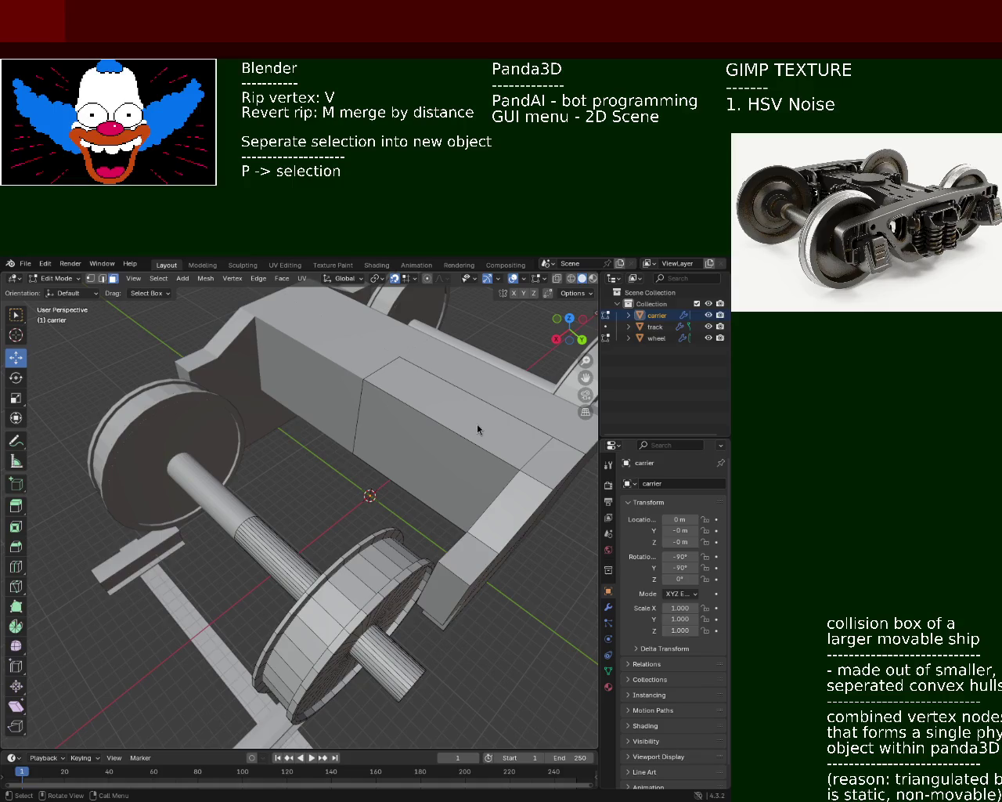
mouse_move(203, 445)
middle_mouse_down()
mouse_move(287, 398)
mouse_move(283, 427)
mouse_move(322, 466)
middle_mouse_up()
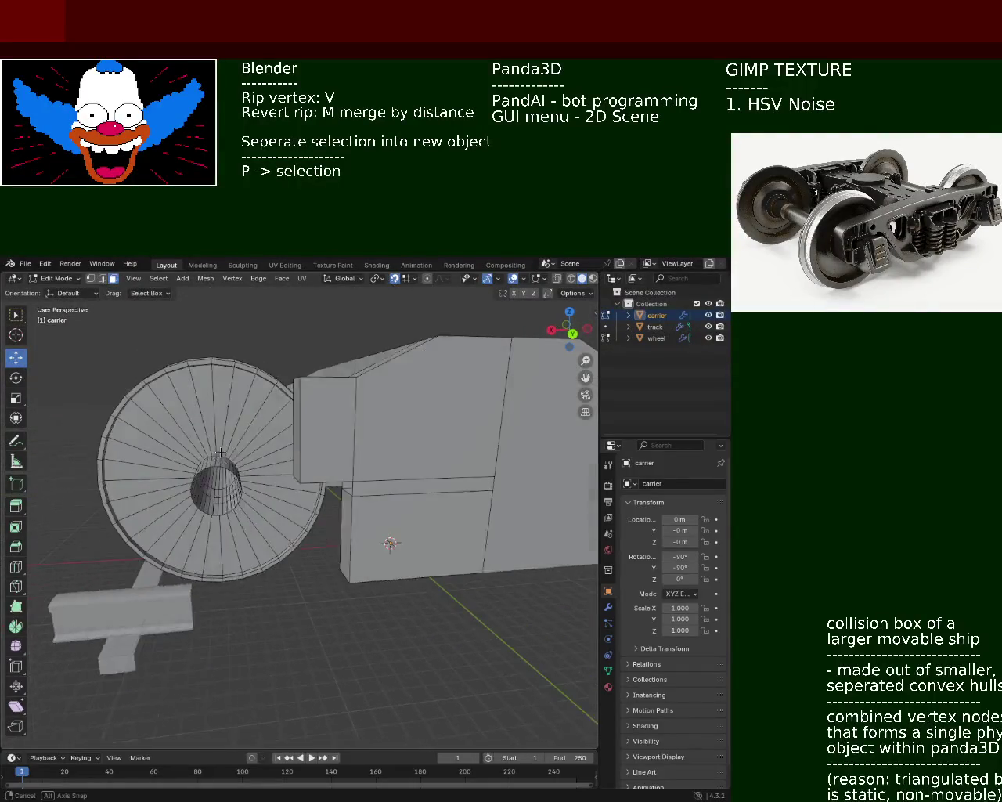
mouse_move(322, 467)
middle_mouse_down()
mouse_move(227, 461)
mouse_move(327, 494)
middle_mouse_up()
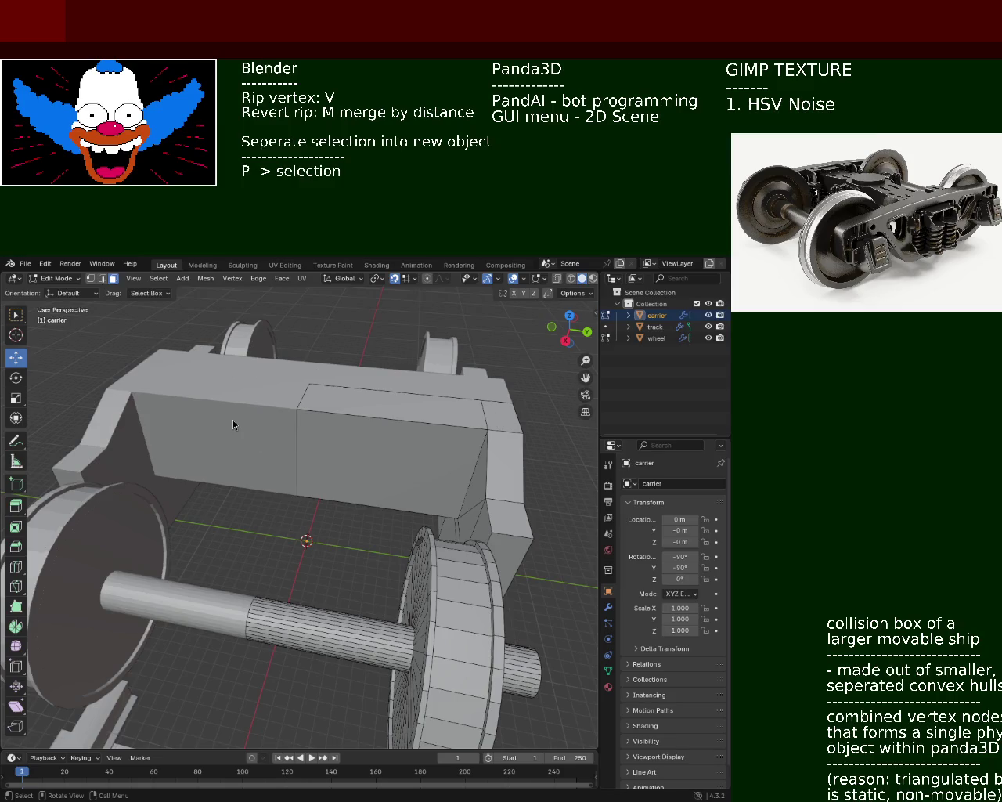
mouse_move(345, 404)
middle_mouse_down("ctrl")
mouse_move(381, 463)
mouse_move(270, 494)
middle_mouse_up("ctrl")
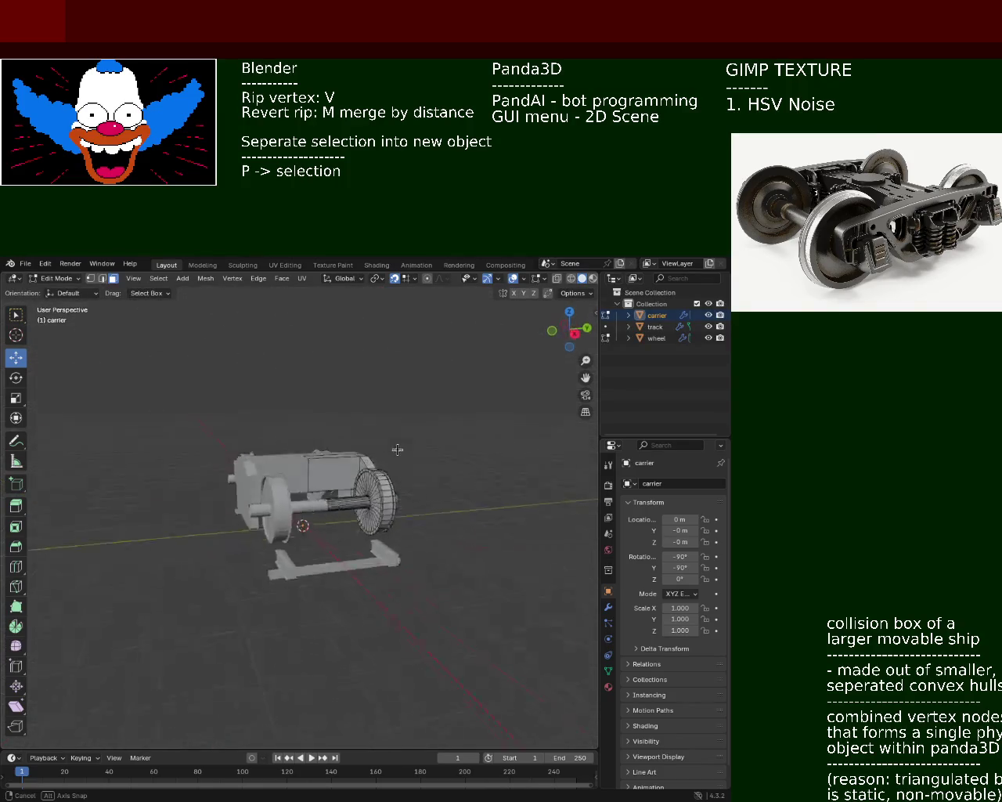
Save train.blend and orbit low around the carrier, adjusting the zoom.
key("ctrl+s")
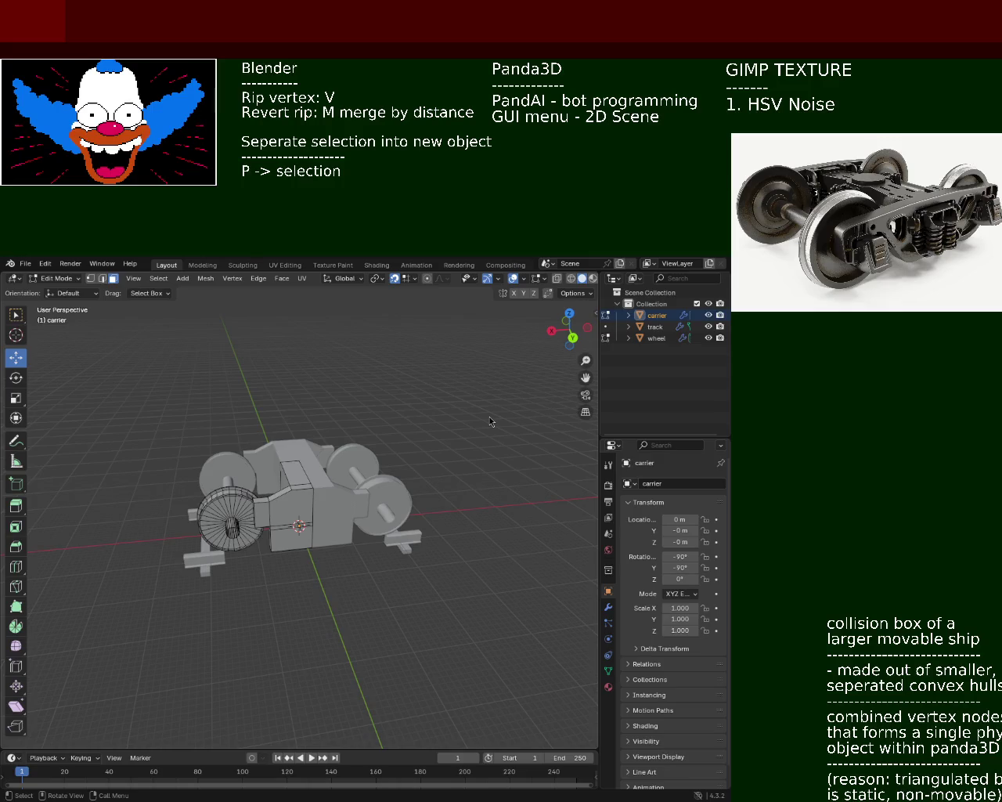
mouse_move(264, 395)
middle_mouse_down()
mouse_move(291, 467)
mouse_move(442, 532)
mouse_move(355, 476)
mouse_move(235, 540)
mouse_move(134, 525)
mouse_move(382, 564)
mouse_move(246, 501)
middle_mouse_up()
scroll(283, 427, "up", 5)
scroll(441, 533, "up", 5)
scroll(235, 540, "down", 5)
Save again, zoom far out and orbit to a low side view of the bogie.
key("ctrl+s")
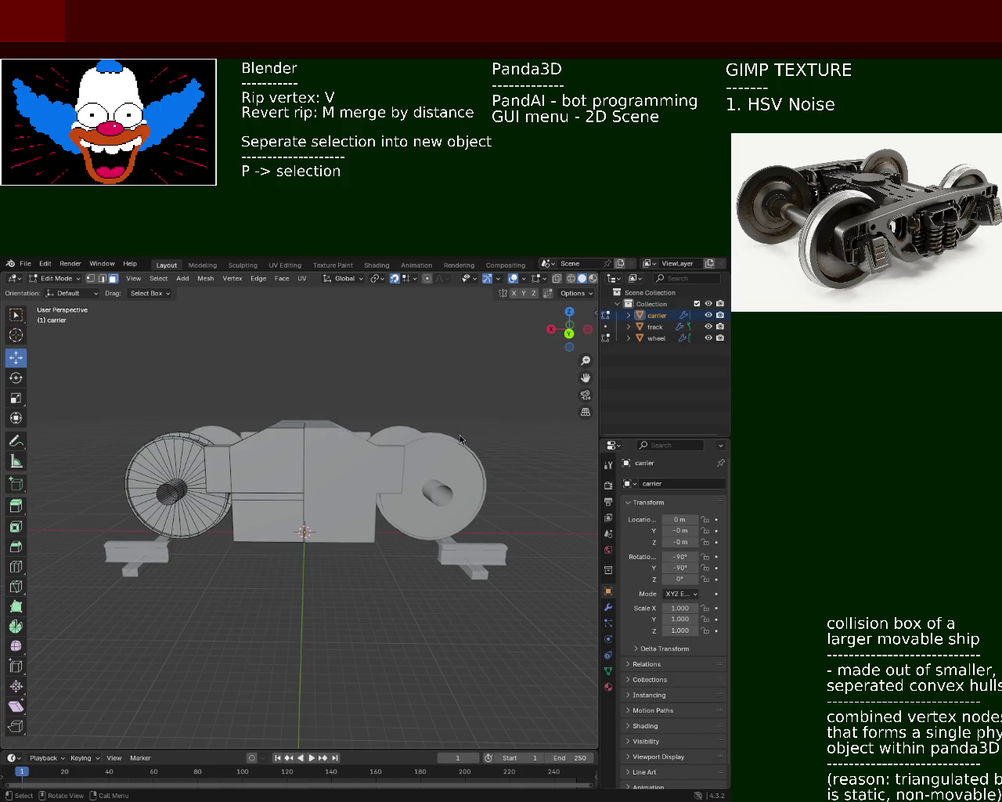
scroll(251, 458, "down", 5)
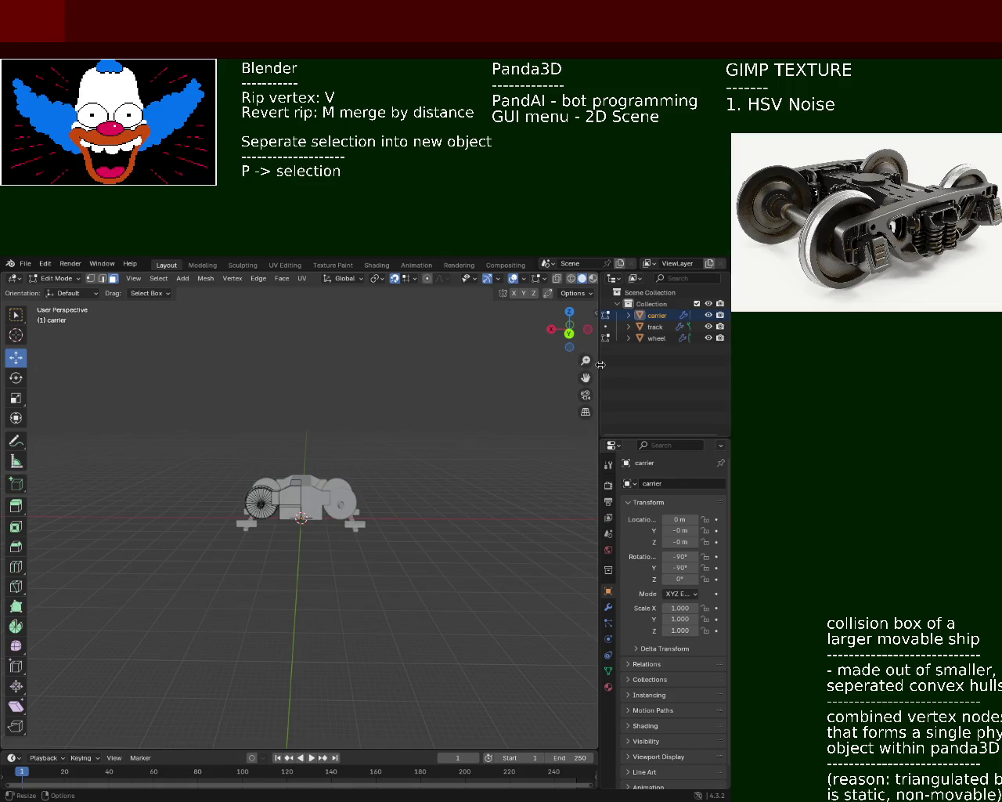
scroll(391, 412, "down", 3)
middle_click_drag(391, 412, 74, 414)
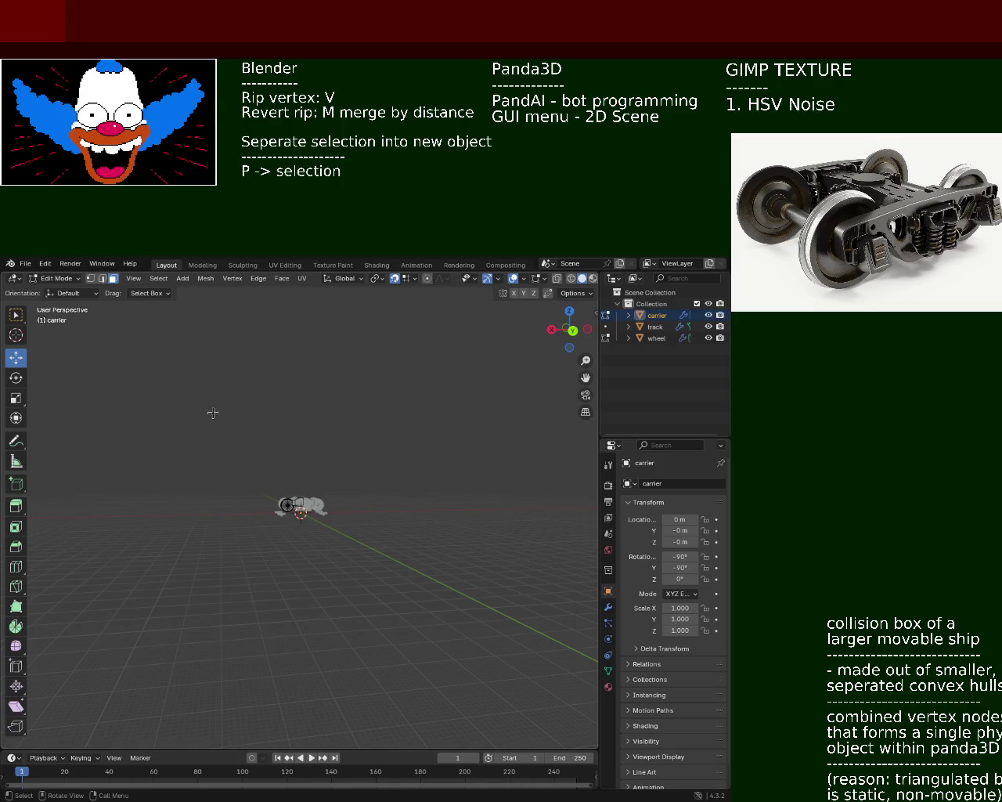
mouse_move(401, 501)
middle_mouse_down()
mouse_move(378, 535)
mouse_move(234, 515)
mouse_move(329, 520)
mouse_move(317, 495)
mouse_move(522, 473)
middle_mouse_up()
scroll(318, 492, "up", 10)
scroll(329, 501, "down", 5)
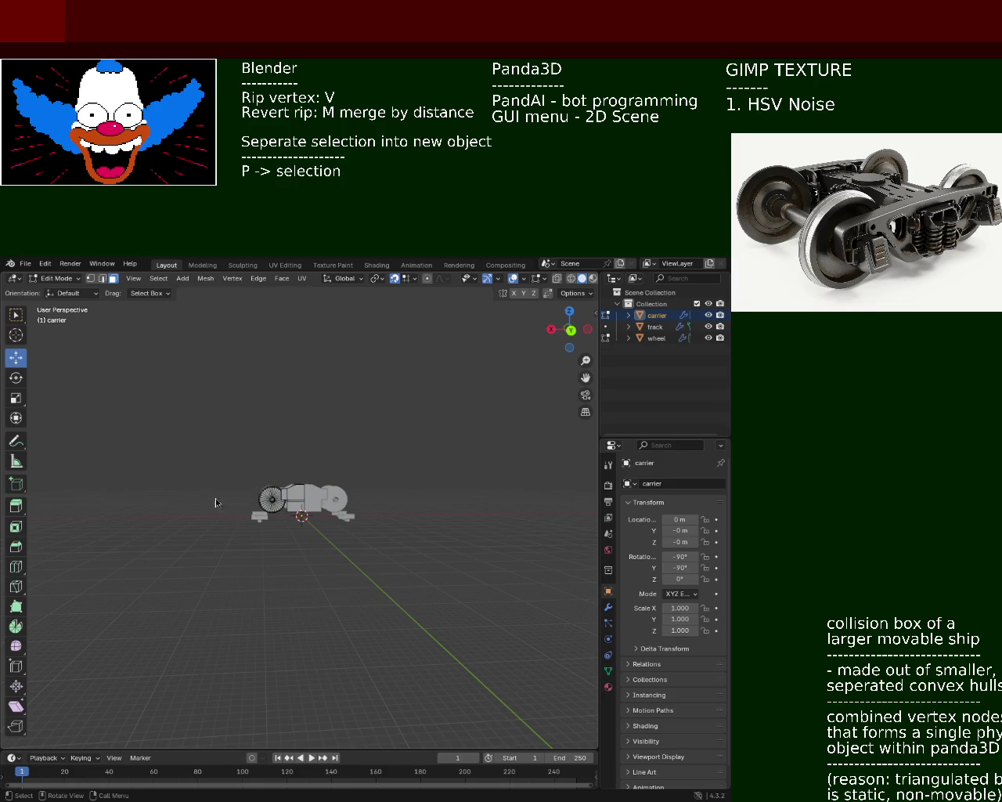
Orbit to a three-quarter angle on the bogie and swing in close to the wheels.
mouse_move(192, 433)
middle_mouse_down()
mouse_move(344, 594)
mouse_move(276, 507)
mouse_move(389, 462)
mouse_move(296, 432)
middle_mouse_up()
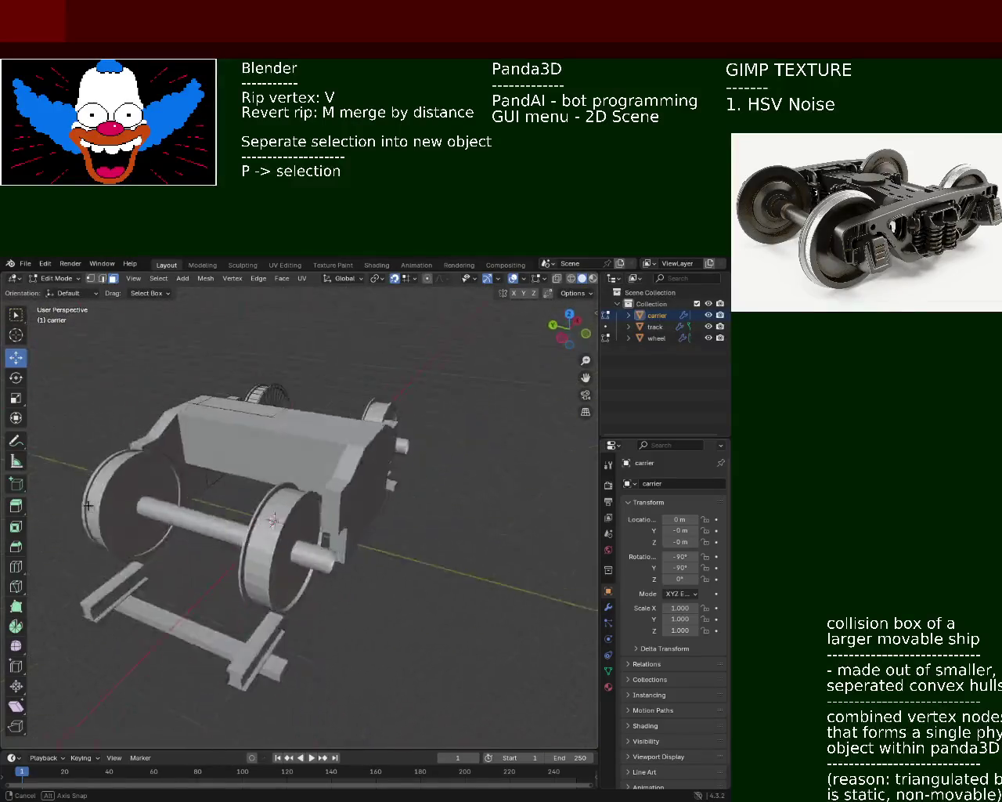
mouse_move(296, 432)
middle_mouse_down()
mouse_move(319, 496)
mouse_move(338, 509)
middle_mouse_up()
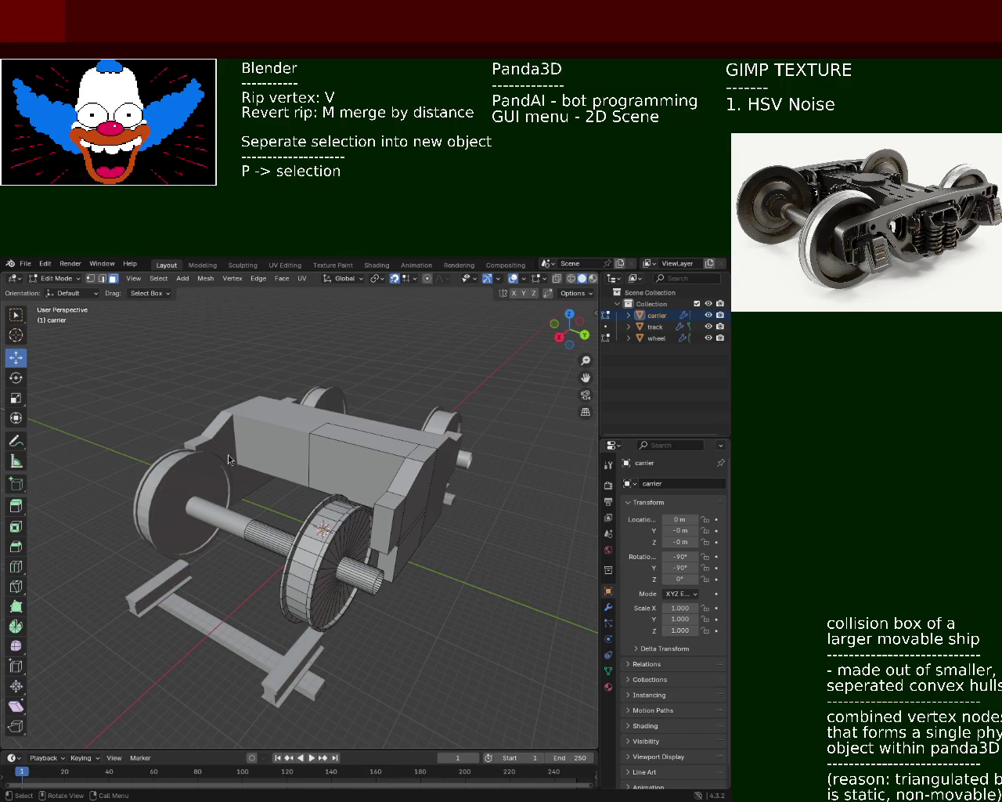
mouse_move(301, 529)
middle_mouse_down()
mouse_move(358, 514)
mouse_move(365, 452)
middle_mouse_up()
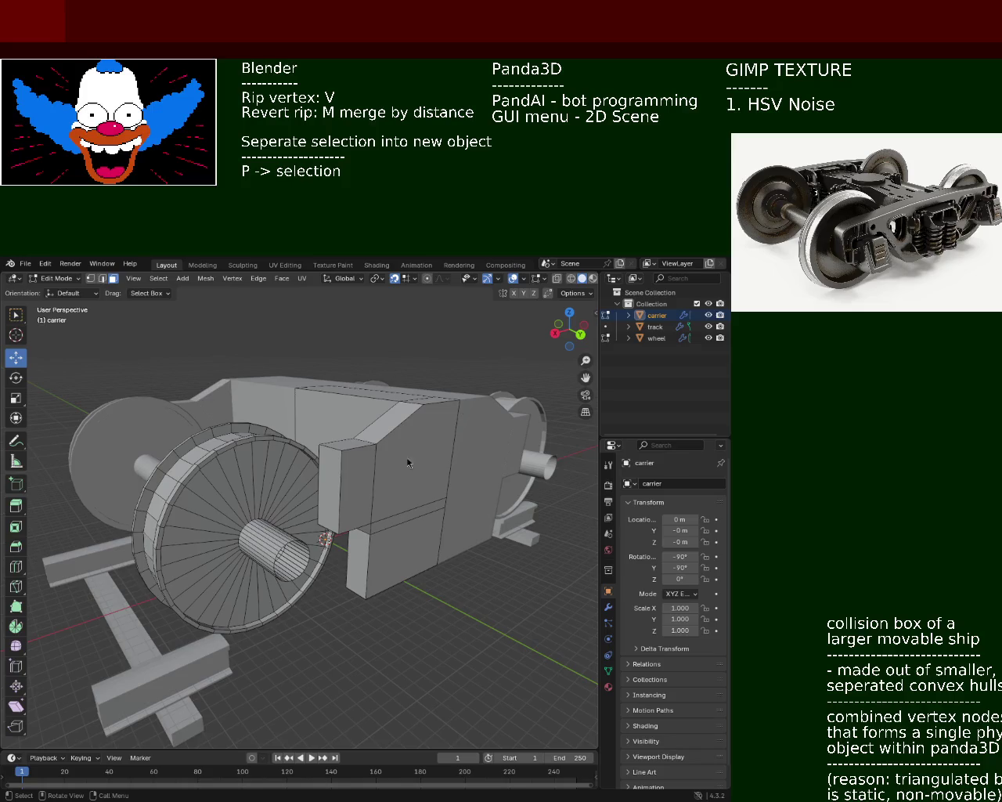
Press V over the zoomed-in spoked wheel and carrier block.
key("v")
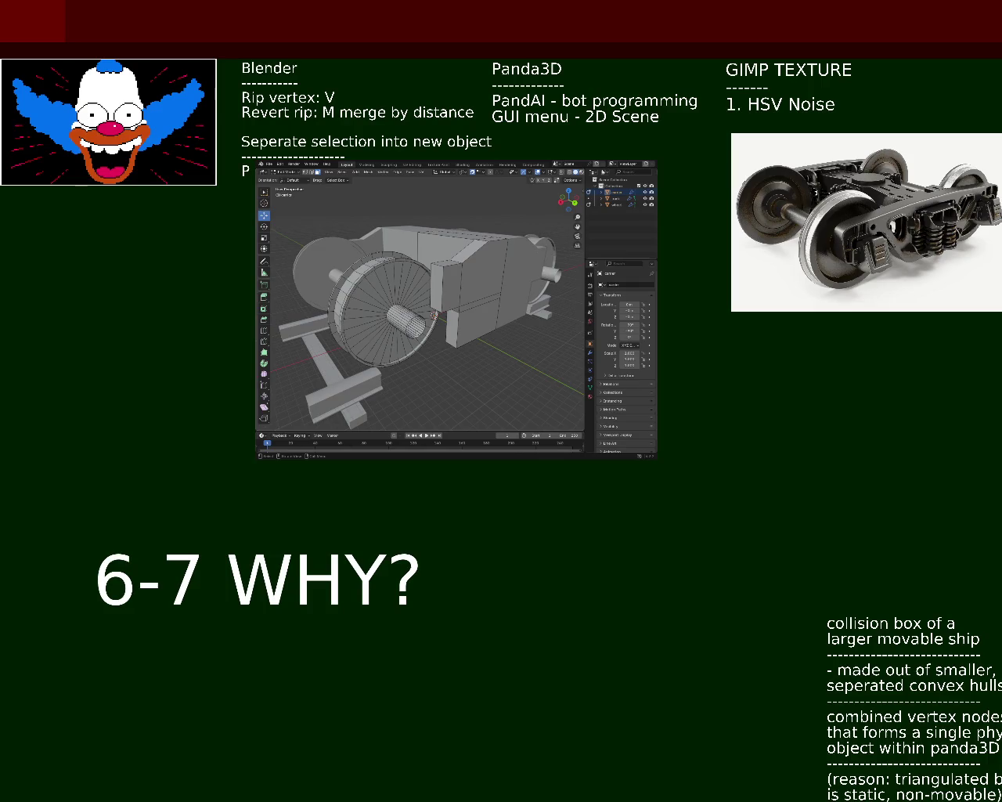
Type 'God created the world in 6 and rested on the seventh' below the heading.
type("G")
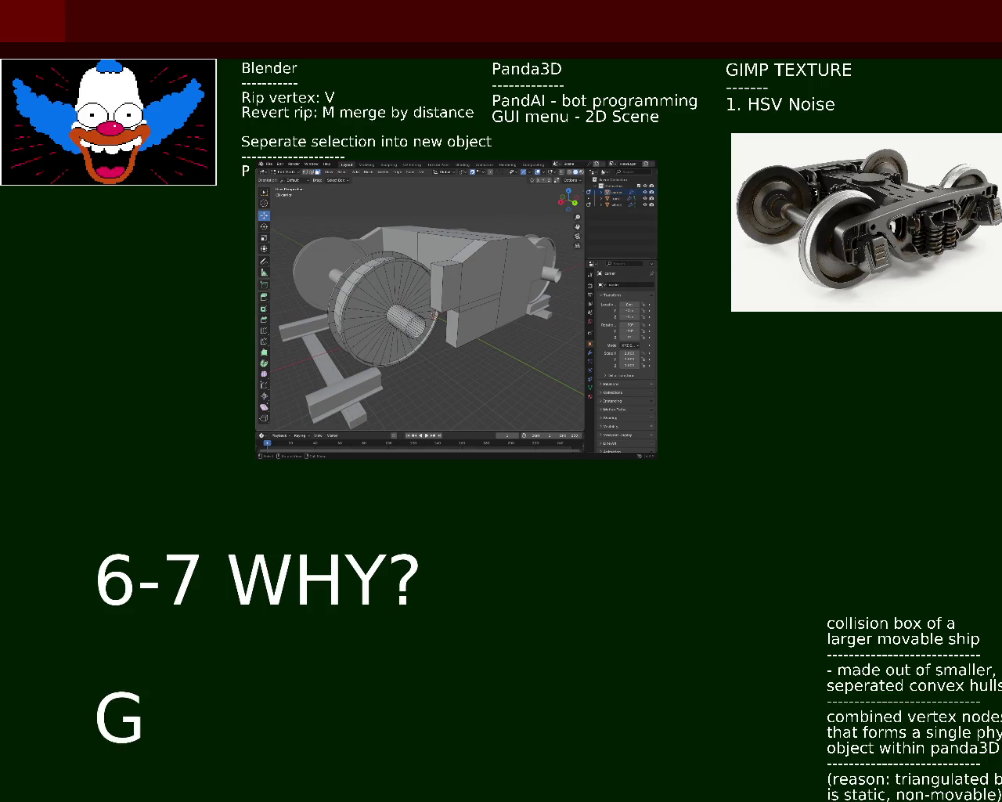
type("od created t")
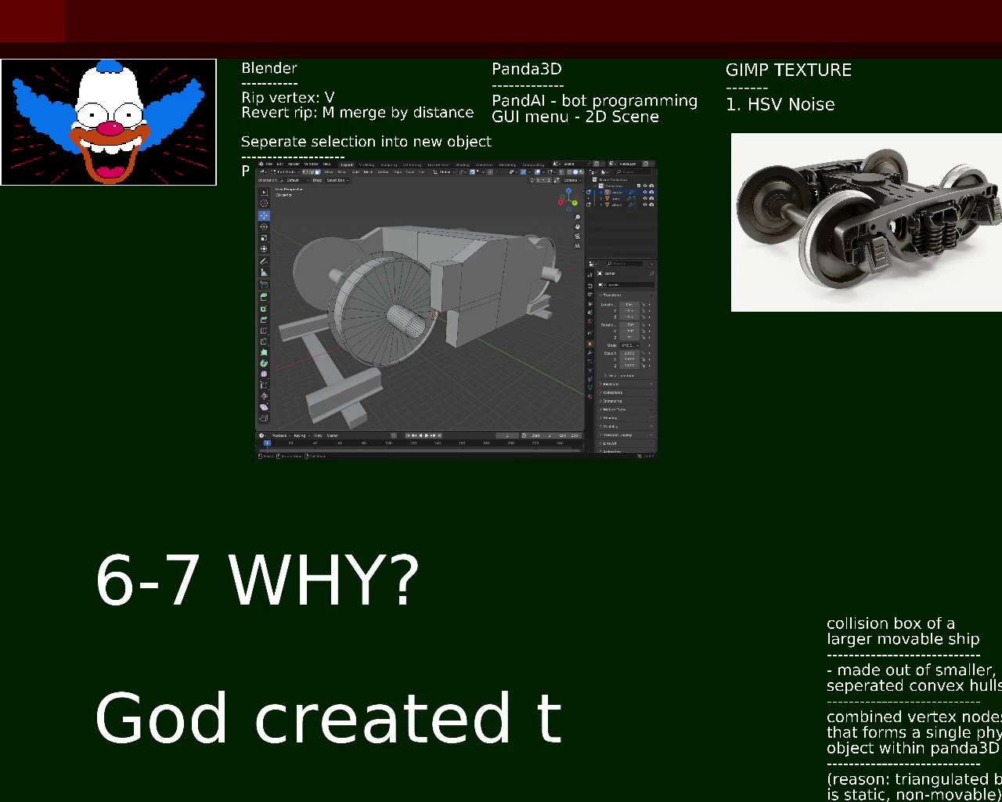
type("he world in 6 ")
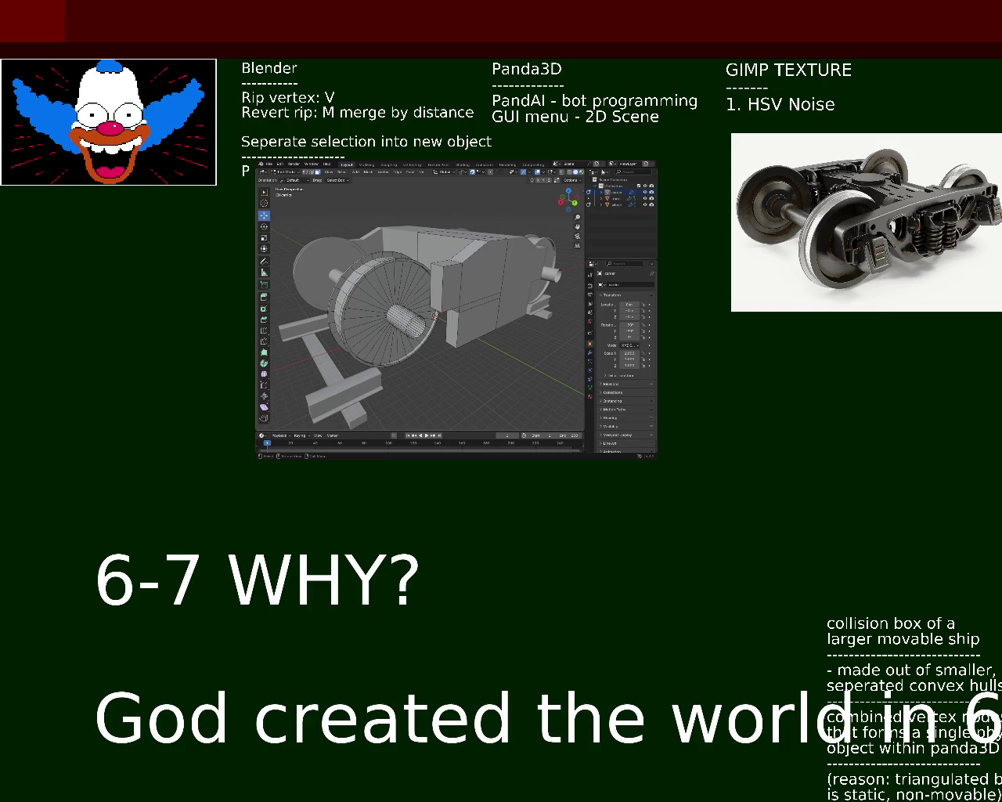
type("and")
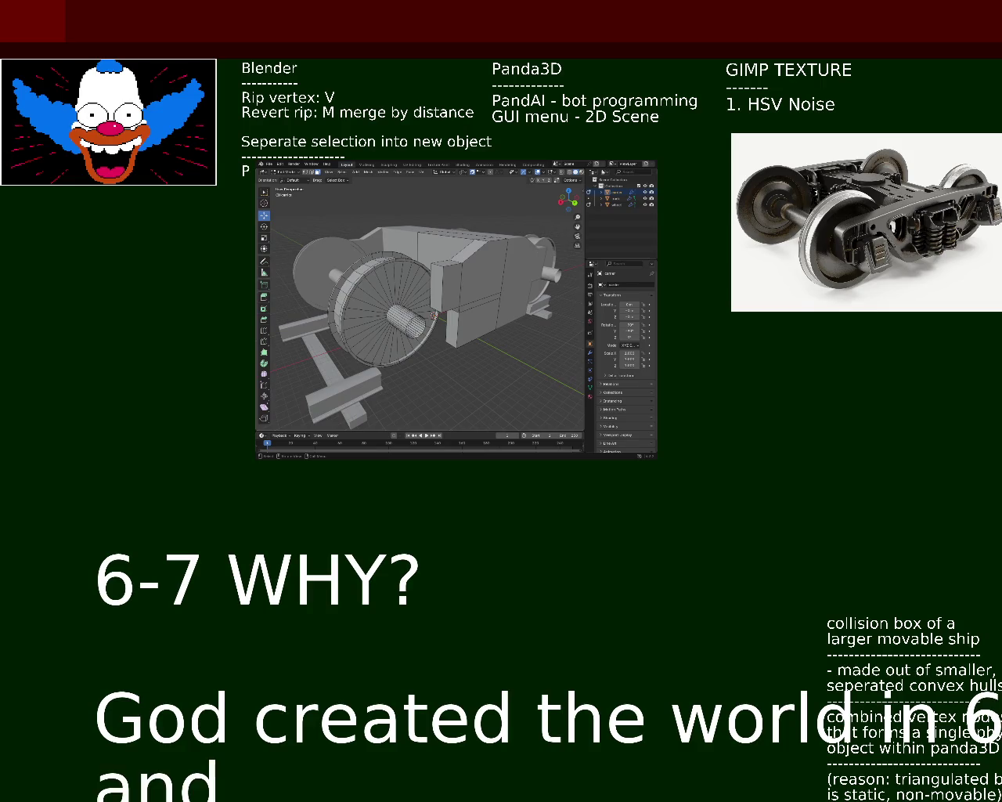
type(" rested on the")
key("BackSpace")
key("BackSpace")
type("the 6")
key("BackSpace")
type("ev")
key("BackSpace")
key("BackSpace")
type("seve")
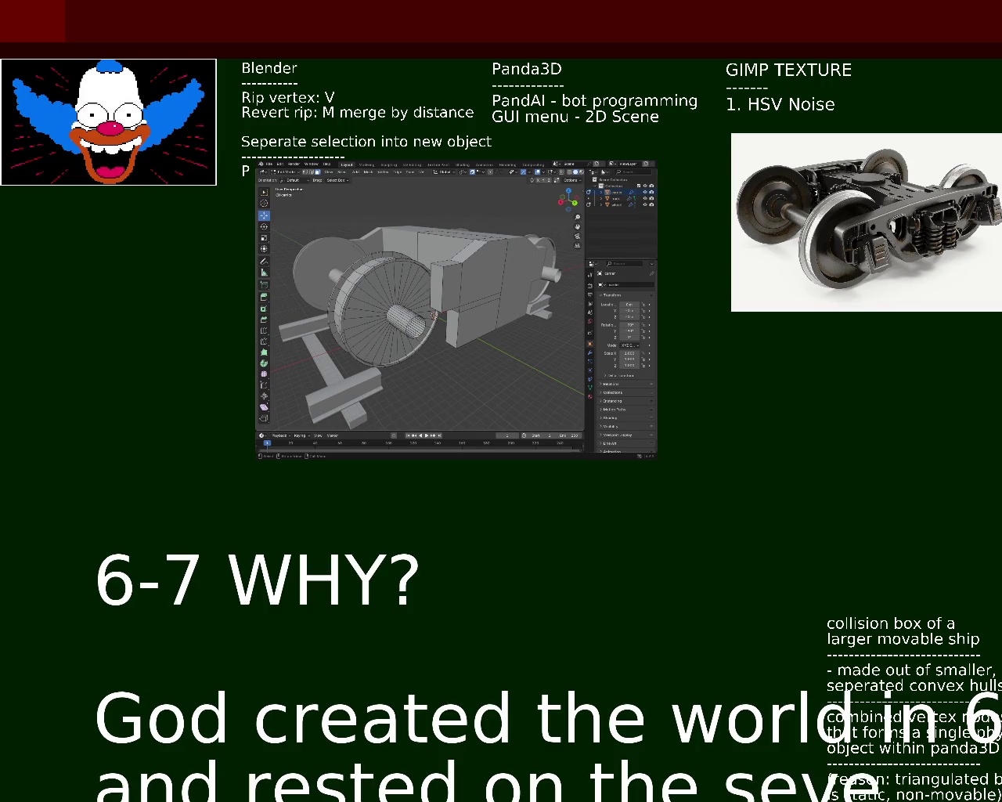
type("nth")
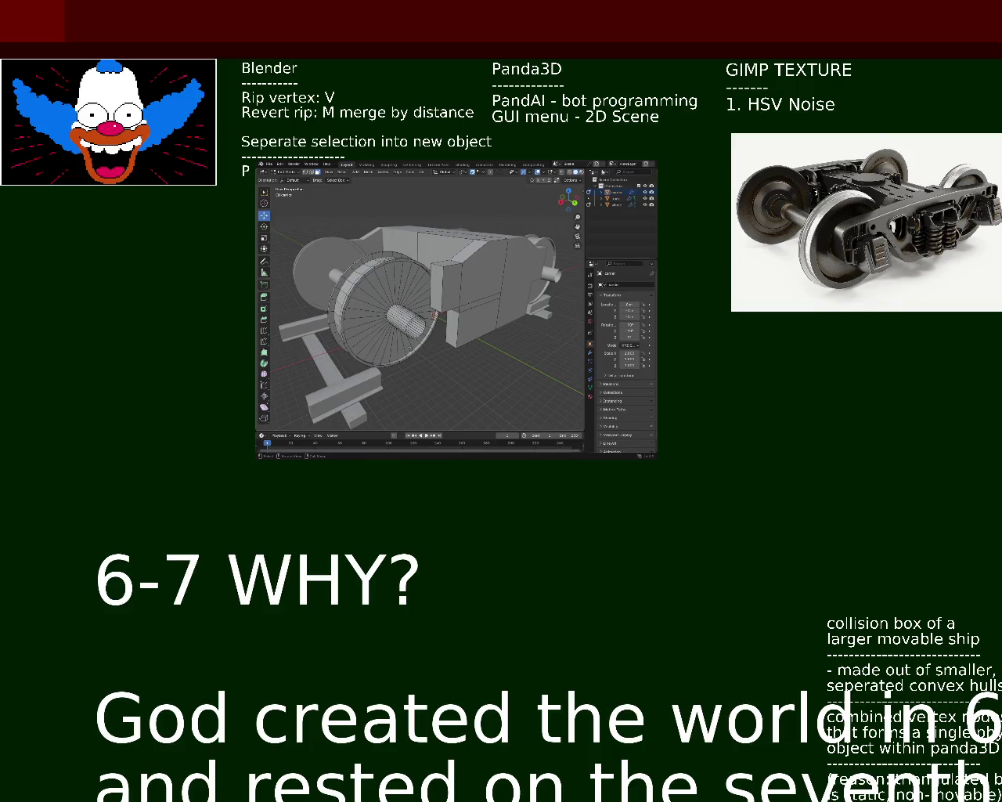
Replace 'rested' with 'created the sabbath' on the second line.
key("BackSpace")
key("BackSpace")
key("BackSpace")
type("created the")
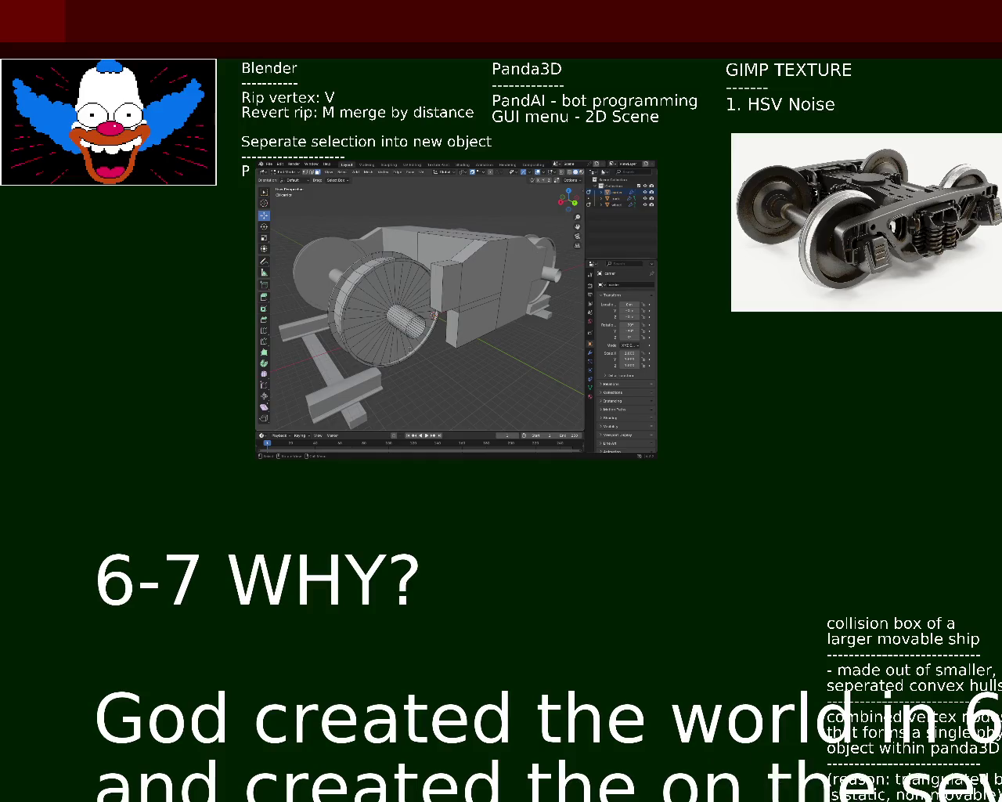
type(" sabbath")
key("Delete")
key("Delete")
key("Delete")
key("Delete")
key("Delete")
key("Delete")
key("Delete")
key("Delete")
key("Delete")
key("Delete")
key("Delete")
key("Delete")
key("Delete")
key("Delete")
key("Delete")
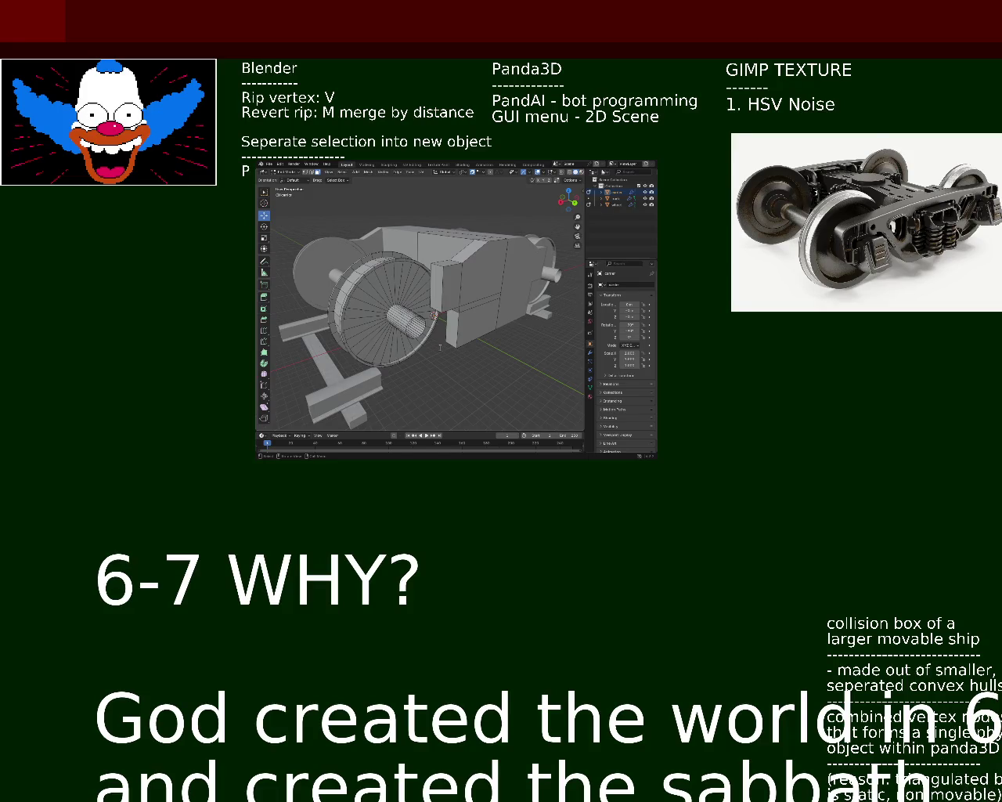
type("on 7th day")
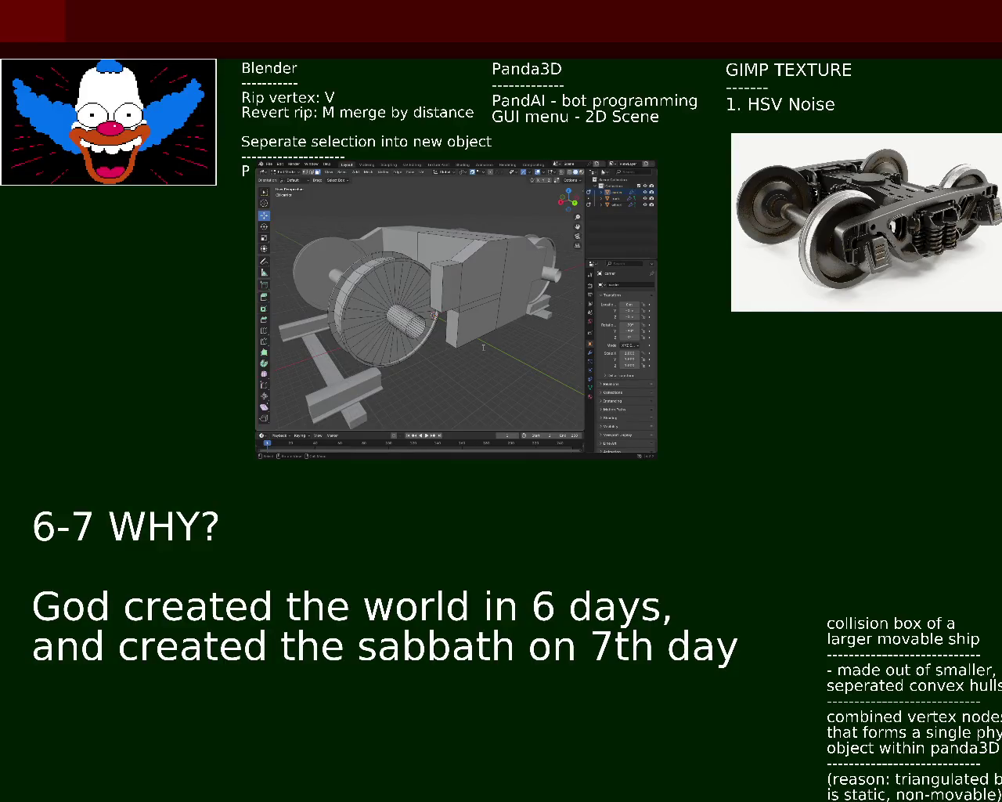
Type '6+7 = 13', then start a new line spelling 'thirteenth'.
type("6+7 = 13")
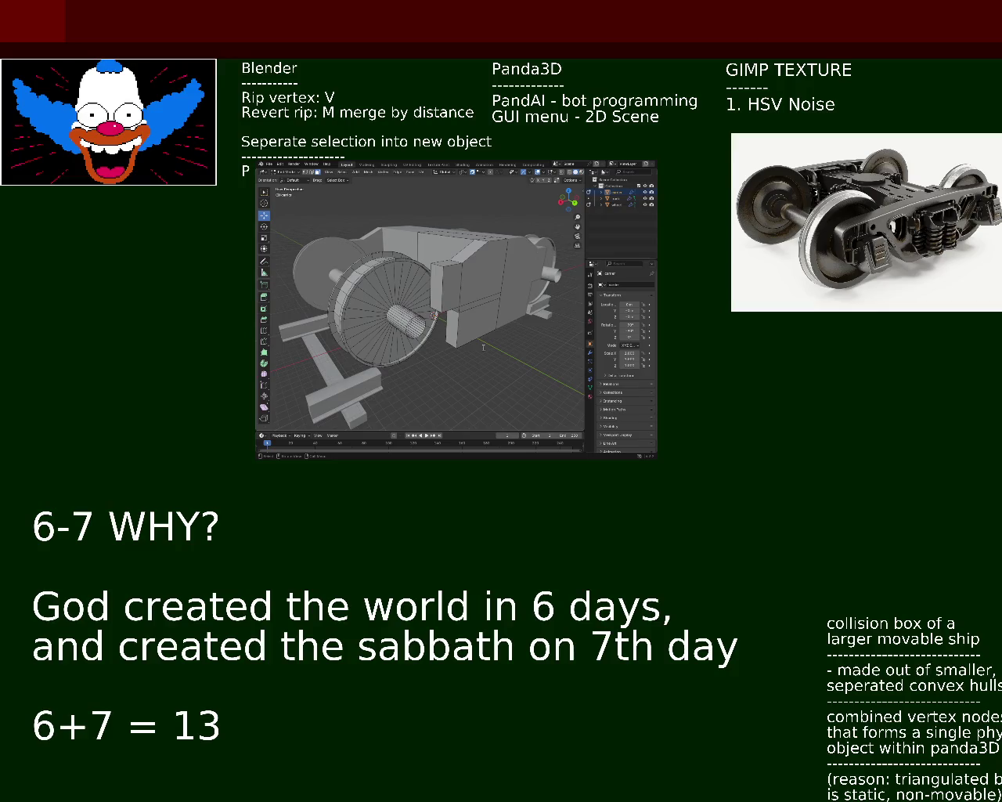
key("Return")
type("th")
type("irh")
key("BackSpace")
Replace the misspelled 'thirthienth' line with '13th lettr M -> Mary'.
type("ti")
key("BackSpace")
type("hienth")
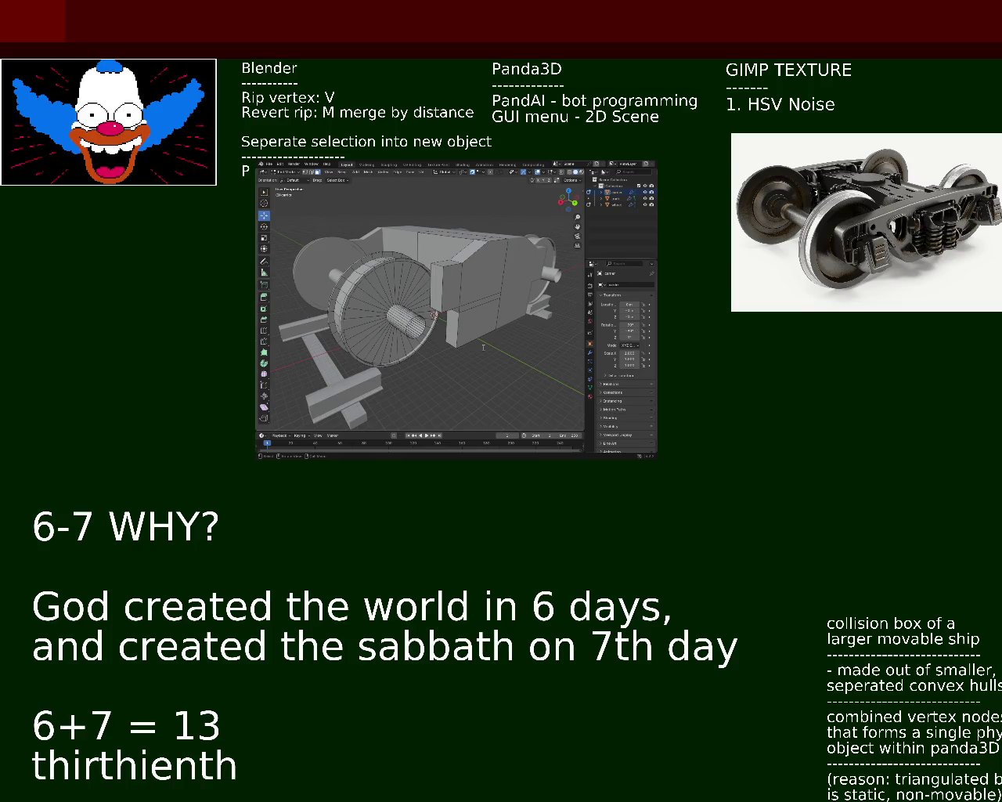
key("BackSpace")
key("BackSpace")
key("BackSpace")
key("BackSpace")
key("BackSpace")
key("BackSpace")
type("13th lettr")
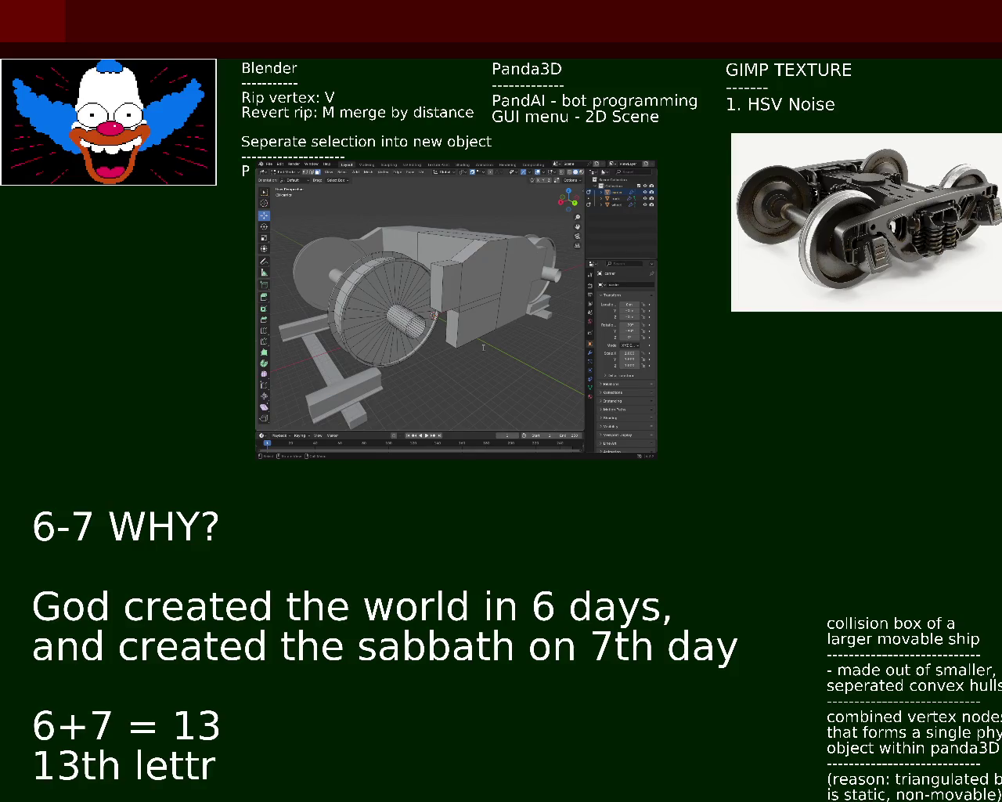
type(" M ")
type(">")
key("BackSpace")
type("-> Mary")
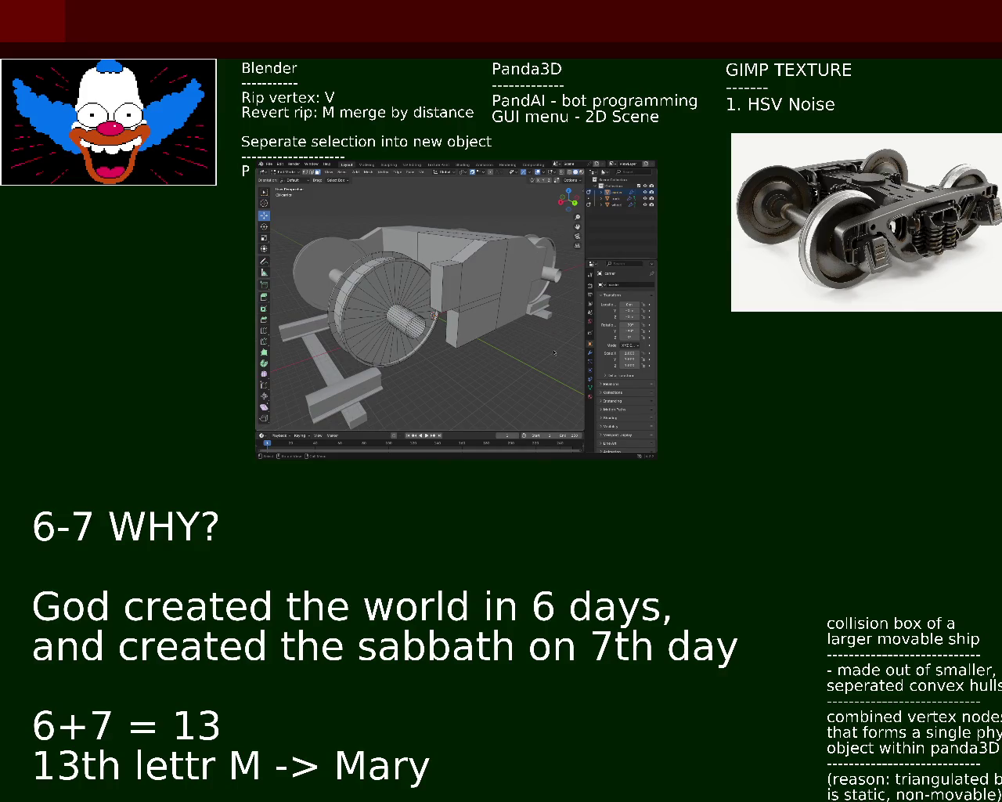
type("e")
type("-> selection")
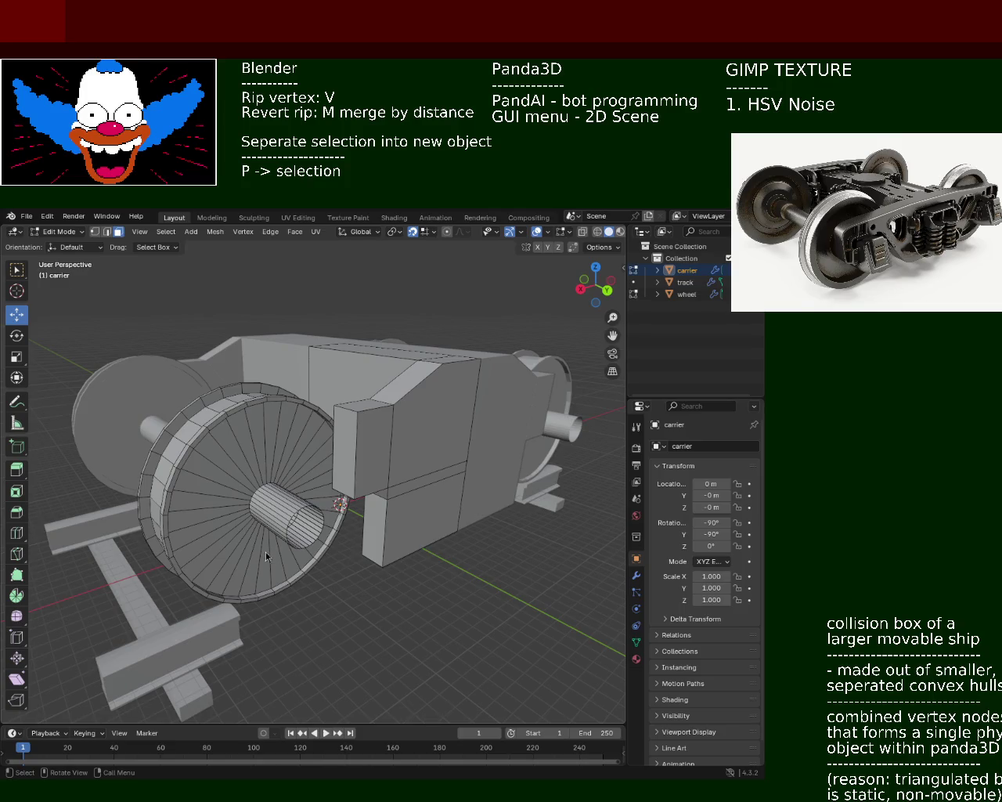
Orbit and zoom around the wheel hubs and carrier, then save as train.blend.
middle_click_drag(322, 447, 469, 389)
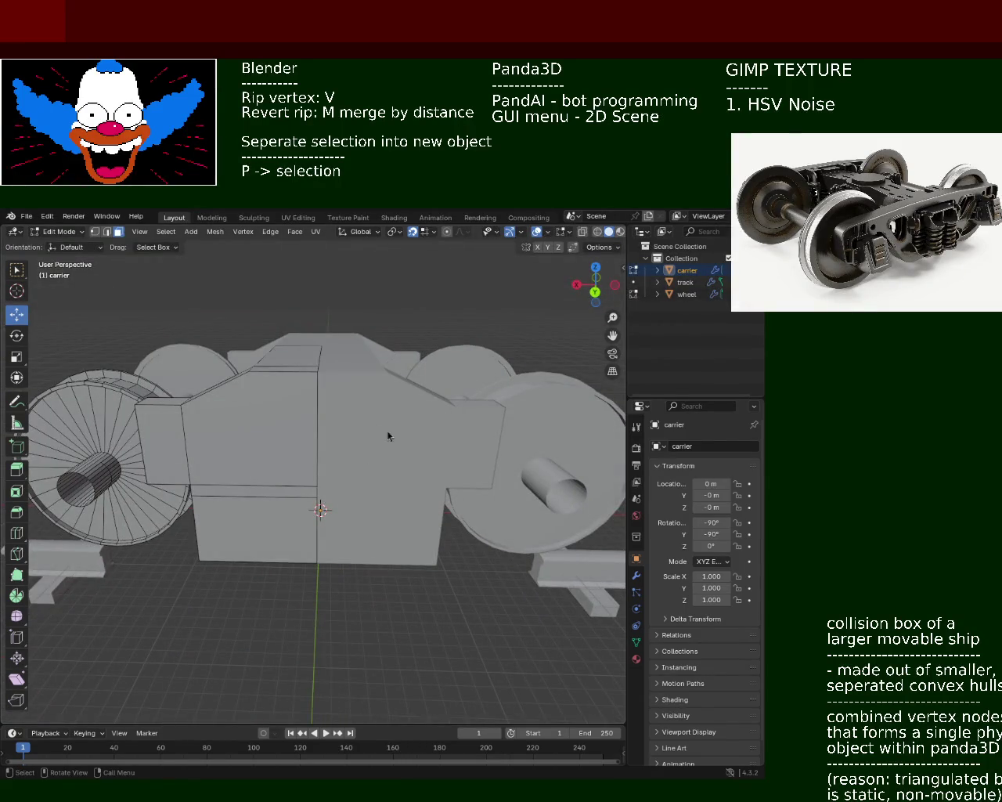
middle_click_drag(189, 449, 345, 438)
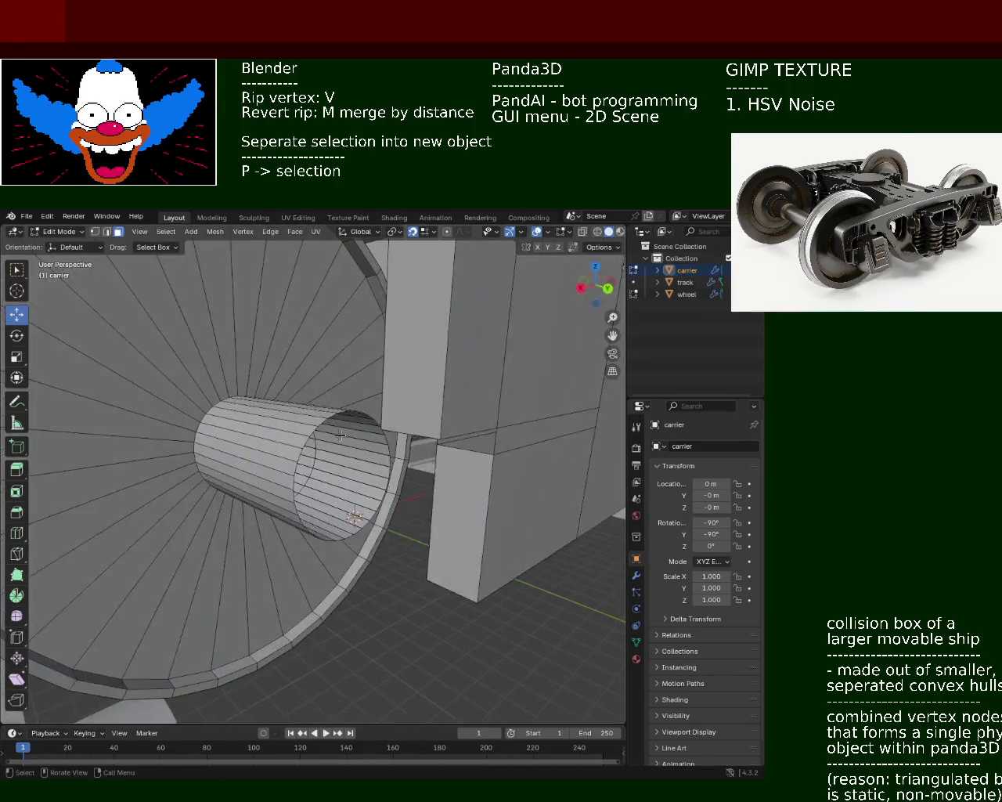
scroll(364, 425, "down", 3)
scroll(373, 447, "up", 2)
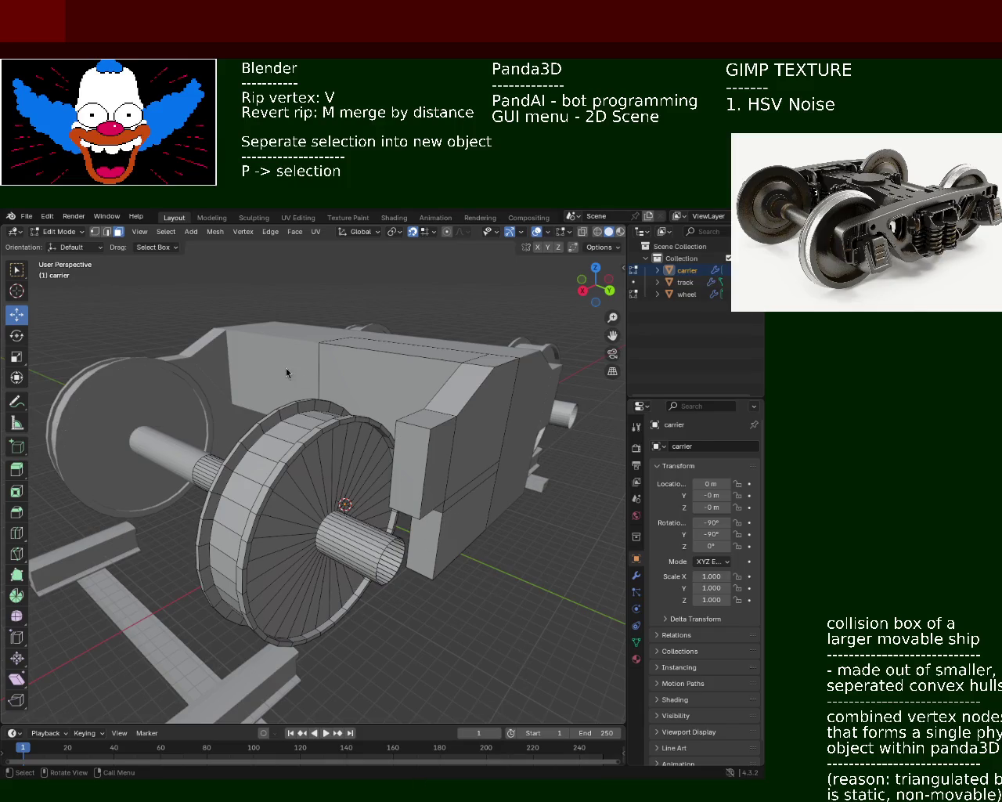
middle_click_drag(388, 486, 404, 482)
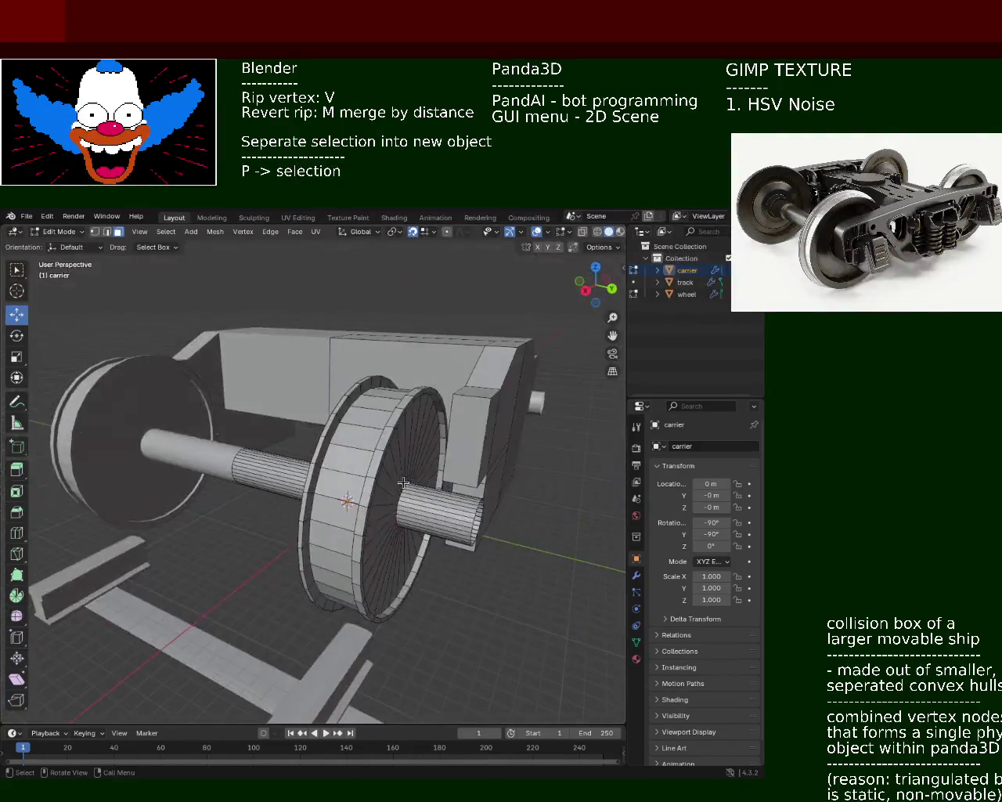
scroll(337, 454, "down", 4)
middle_click_drag(337, 454, 381, 471)
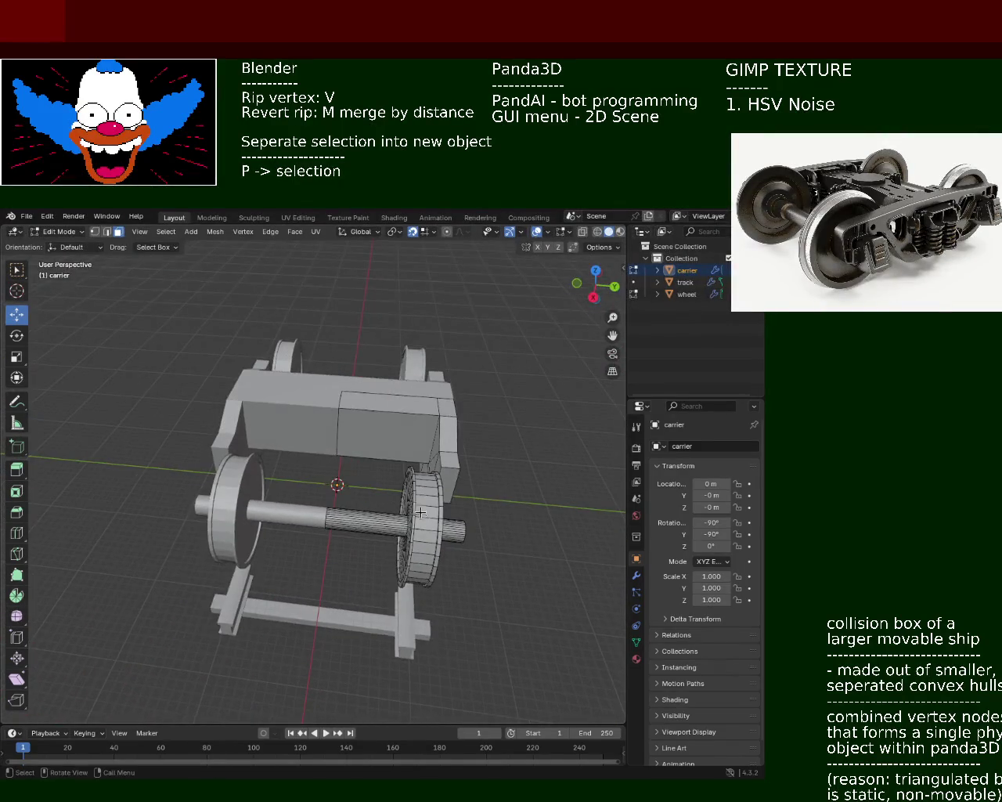
scroll(421, 512, "up", 3)
scroll(420, 512, "up", 2)
mouse_move(420, 512)
middle_mouse_down()
mouse_move(351, 472)
mouse_move(330, 442)
mouse_move(345, 450)
mouse_move(335, 468)
middle_mouse_up()
scroll(330, 443, "down", 4)
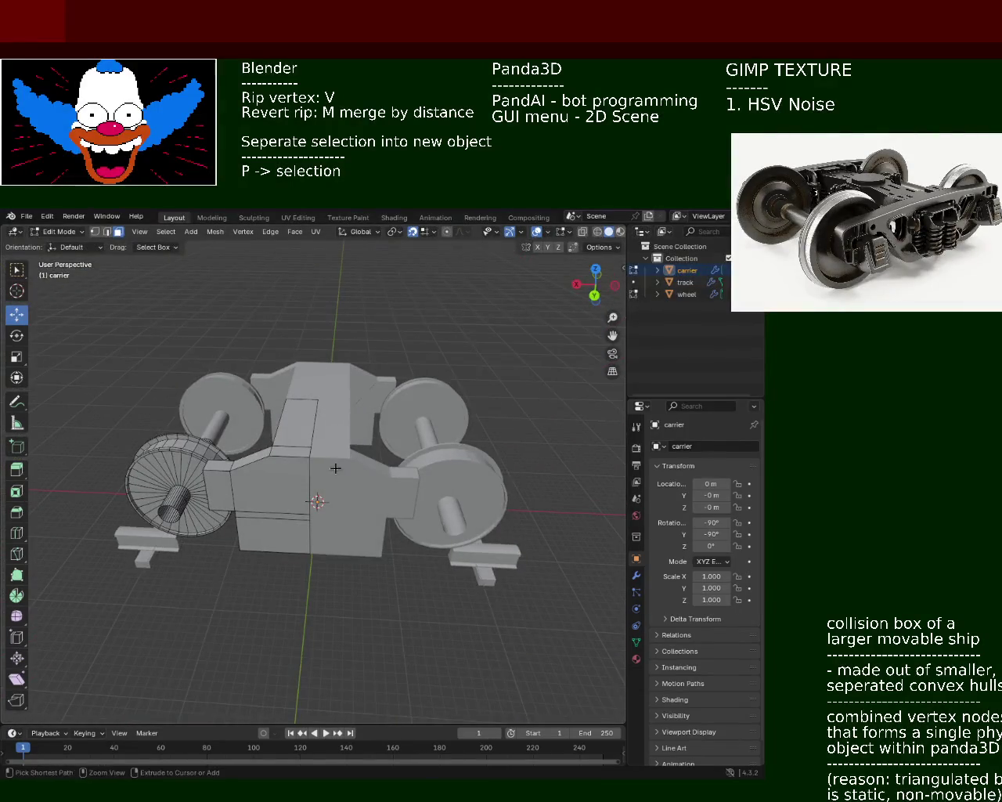
key("ctrl+s")
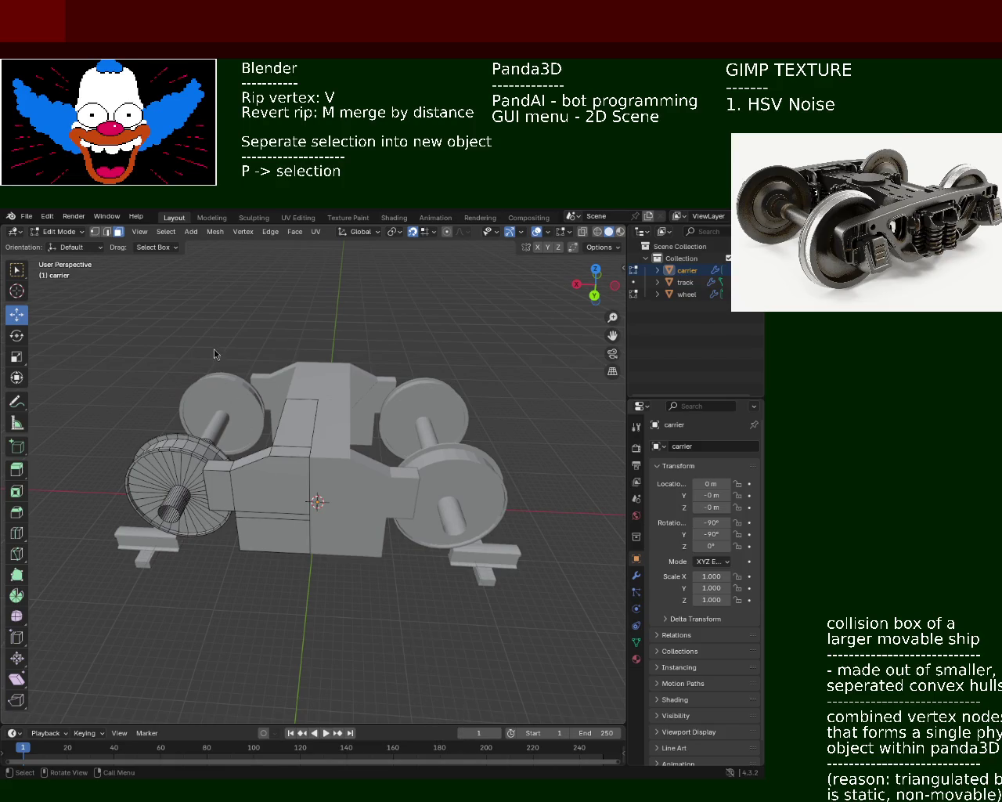
Move the view in close on the left wheel.
middle_click_drag(233, 474, 363, 487)
Zoom in on the axle cylinder and start selecting its edge loops in vertex mode.
scroll(363, 487, "up", 6)
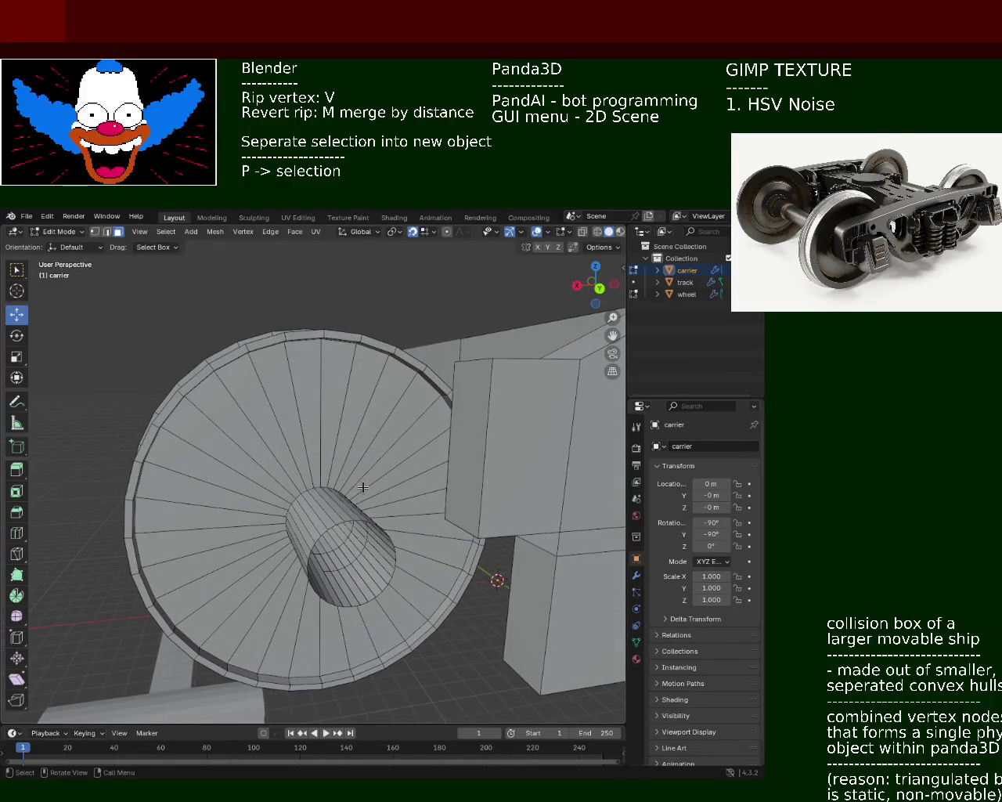
mouse_move(363, 487)
middle_mouse_down()
mouse_move(407, 503)
mouse_move(421, 437)
mouse_move(398, 431)
middle_mouse_up()
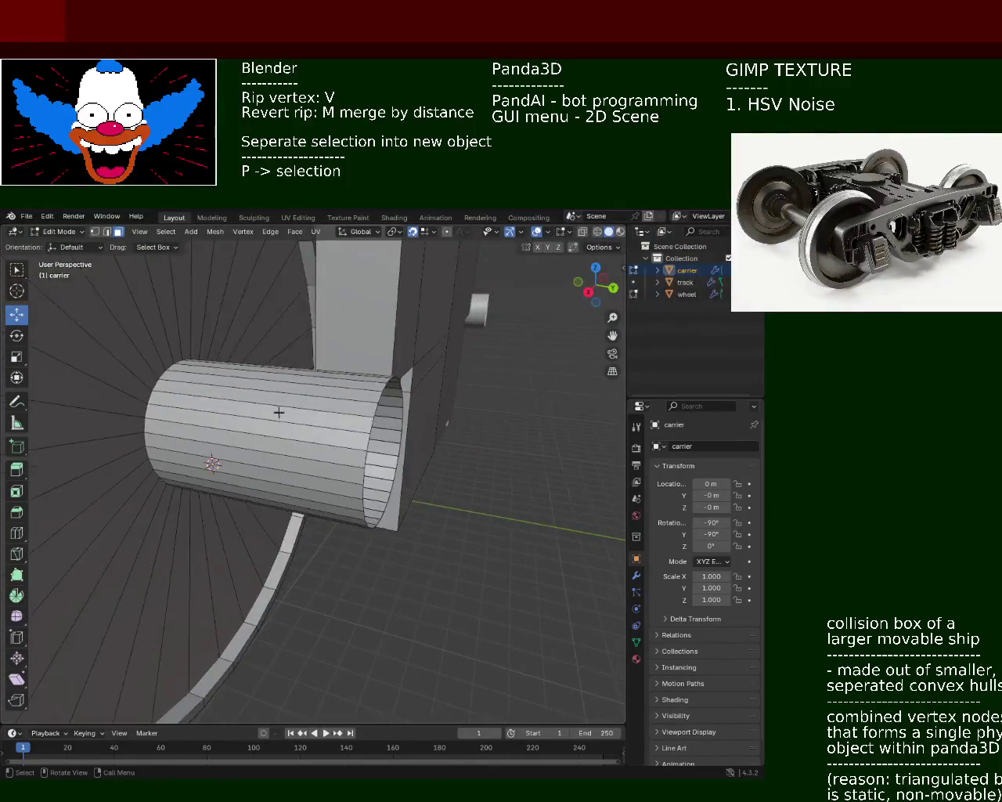
left_click(157, 382)
left_click(95, 231)
left_click(154, 389)
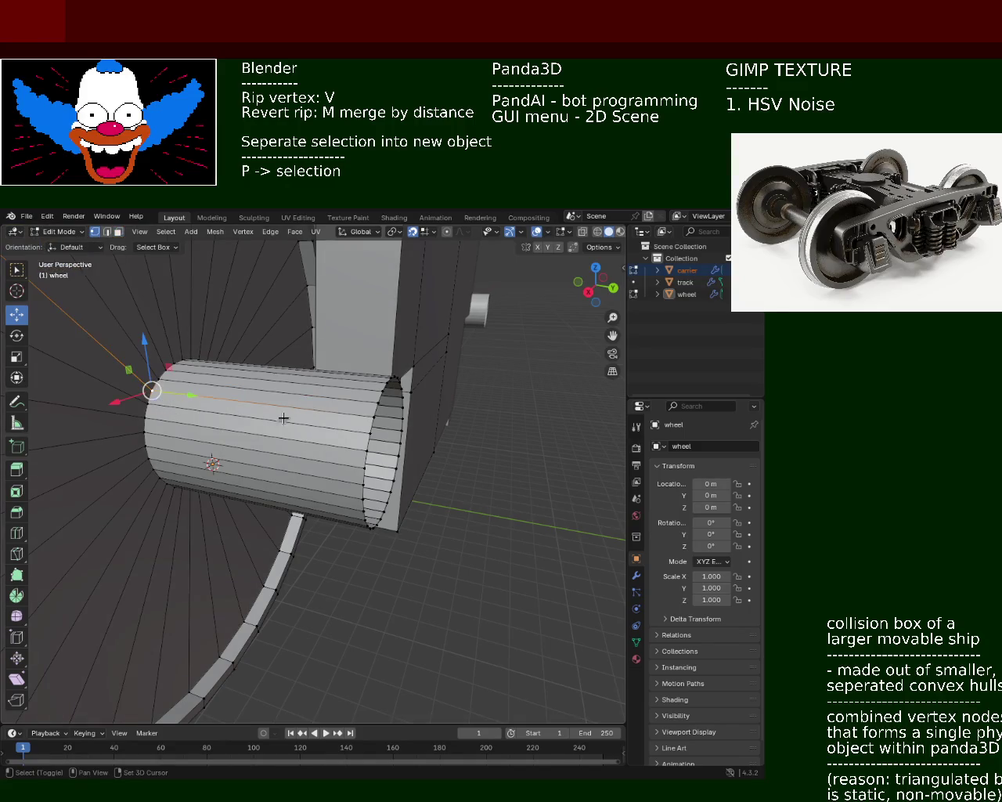
left_click(154, 400, "alt")
right_click(154, 404)
left_click(154, 404)
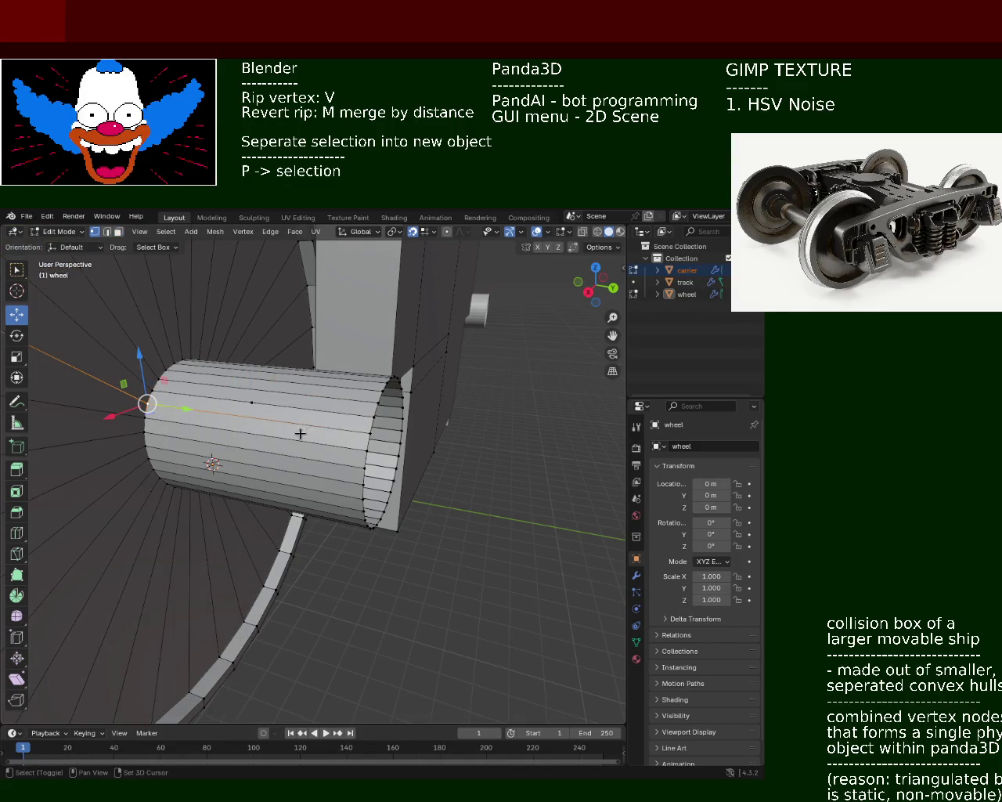
left_click(150, 407, "alt")
right_click(206, 411)
Reorient along the cylinder, clear the selection, and pick its lengthwise edge loops.
left_click(140, 419, "alt")
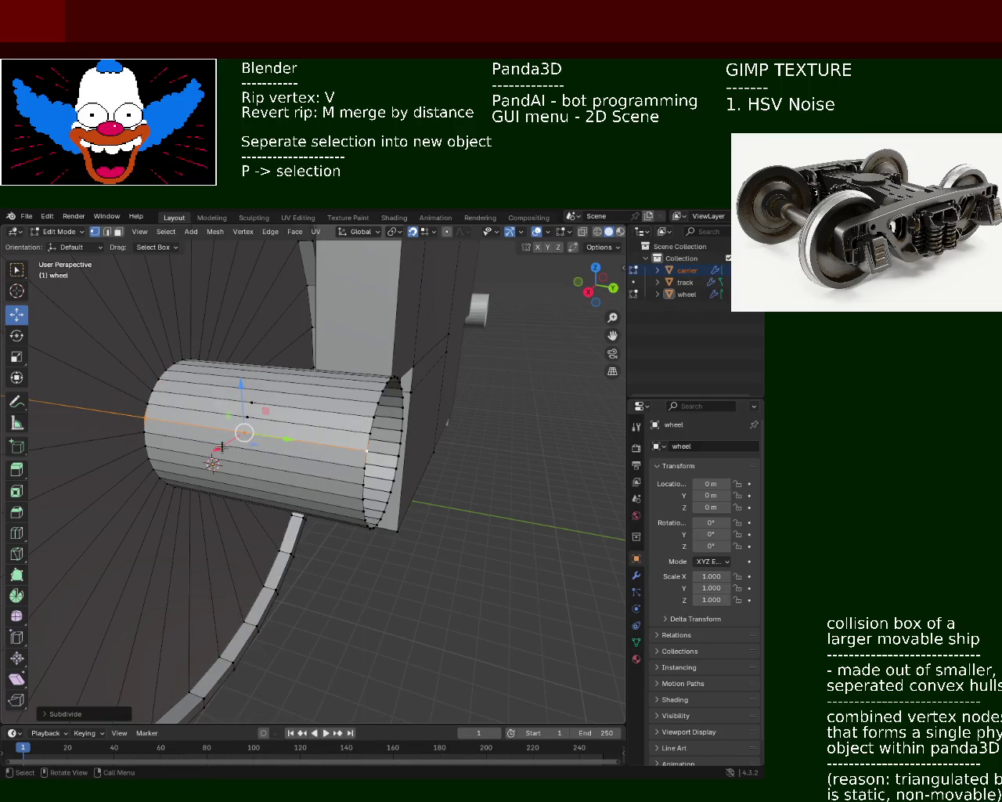
left_click(254, 403, "alt")
middle_click_drag(240, 434, 240, 464)
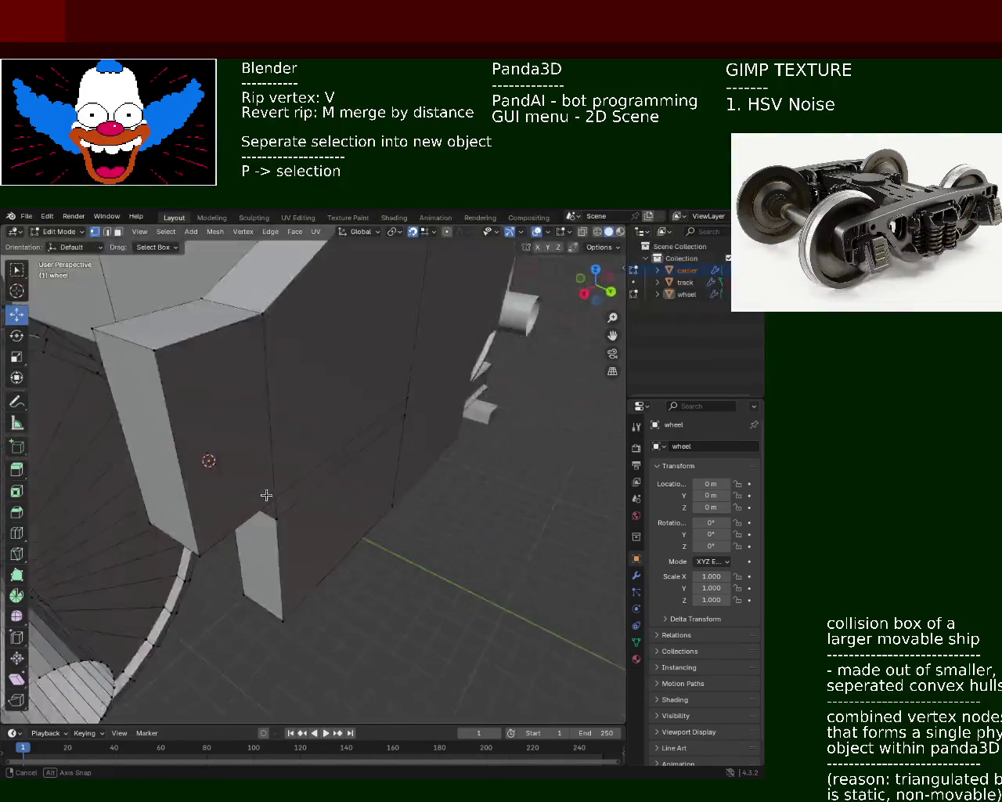
middle_click_drag(241, 463, 321, 487)
left_click(369, 512, "alt")
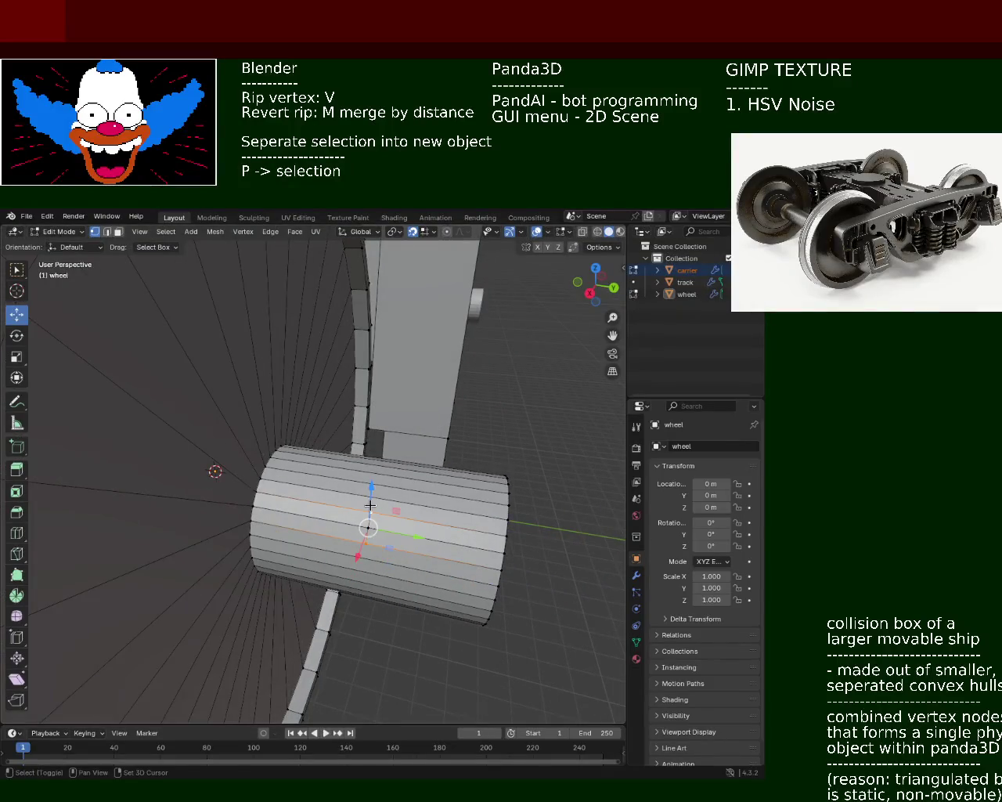
left_click(433, 548, "alt+shift")
key("alt+a")
middle_click_drag(392, 541, 283, 438)
left_click(191, 336, "alt")
left_click(391, 343, "alt")
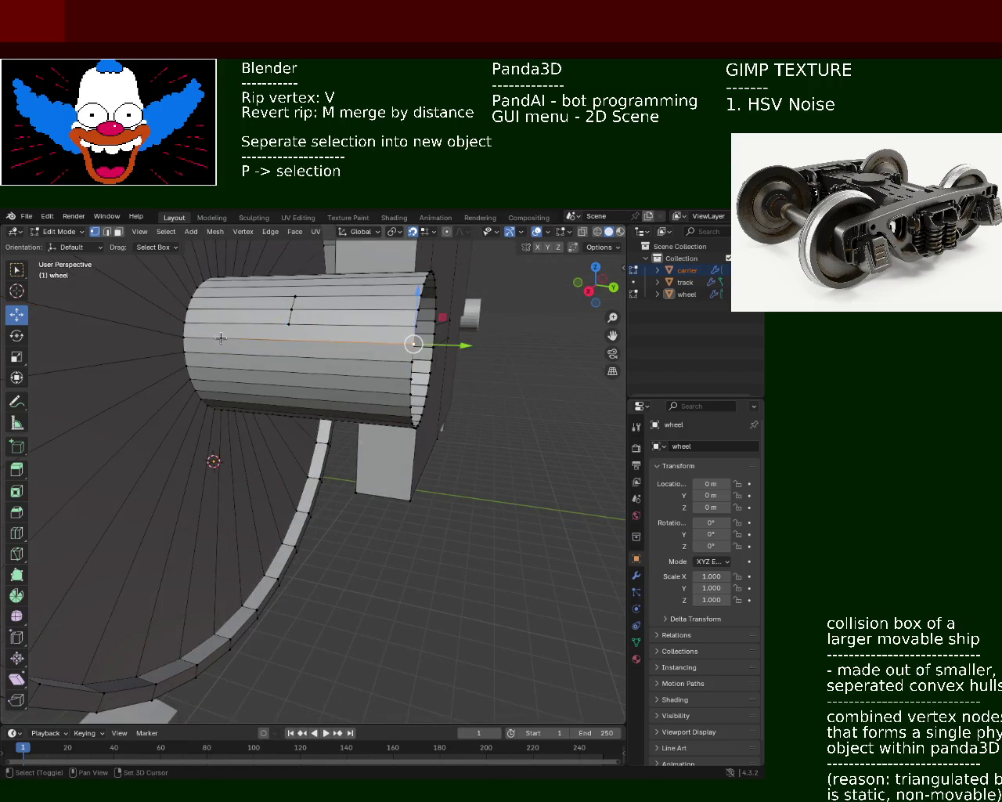
left_click(312, 365, "alt")
Add further lengthwise edges and subdivide them from the Edge menu.
key("ctrl+e")
left_click(172, 509)
left_click(346, 375)
key("g")
key("g")
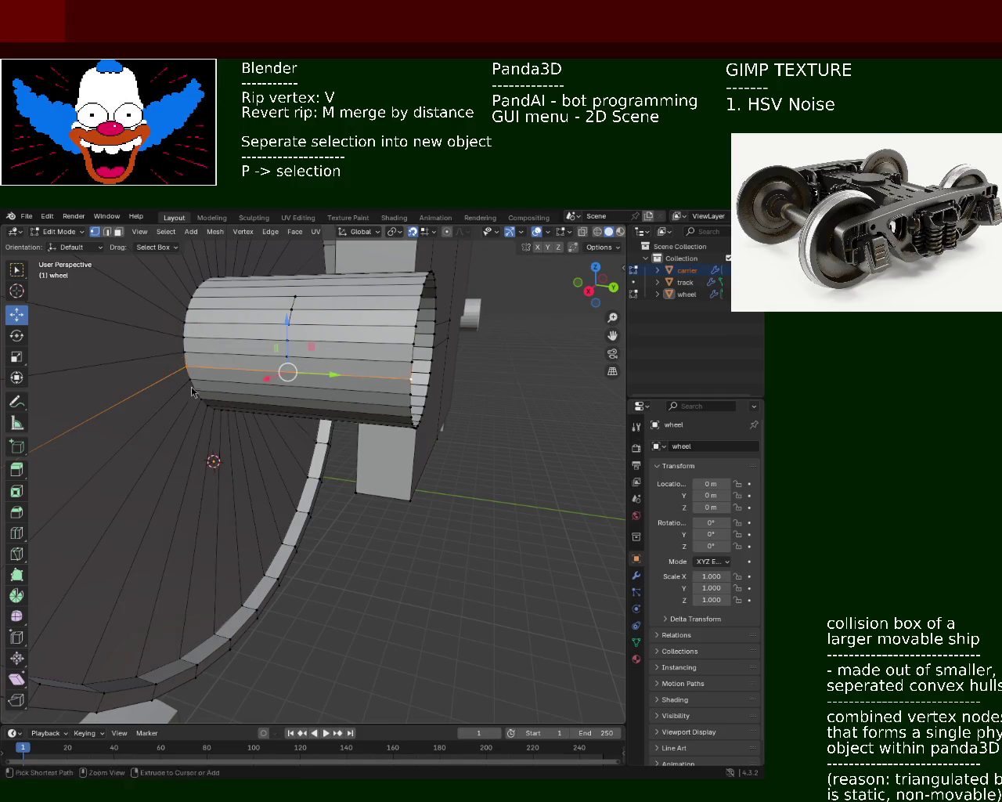
left_click(188, 388)
left_click(392, 391, "alt")
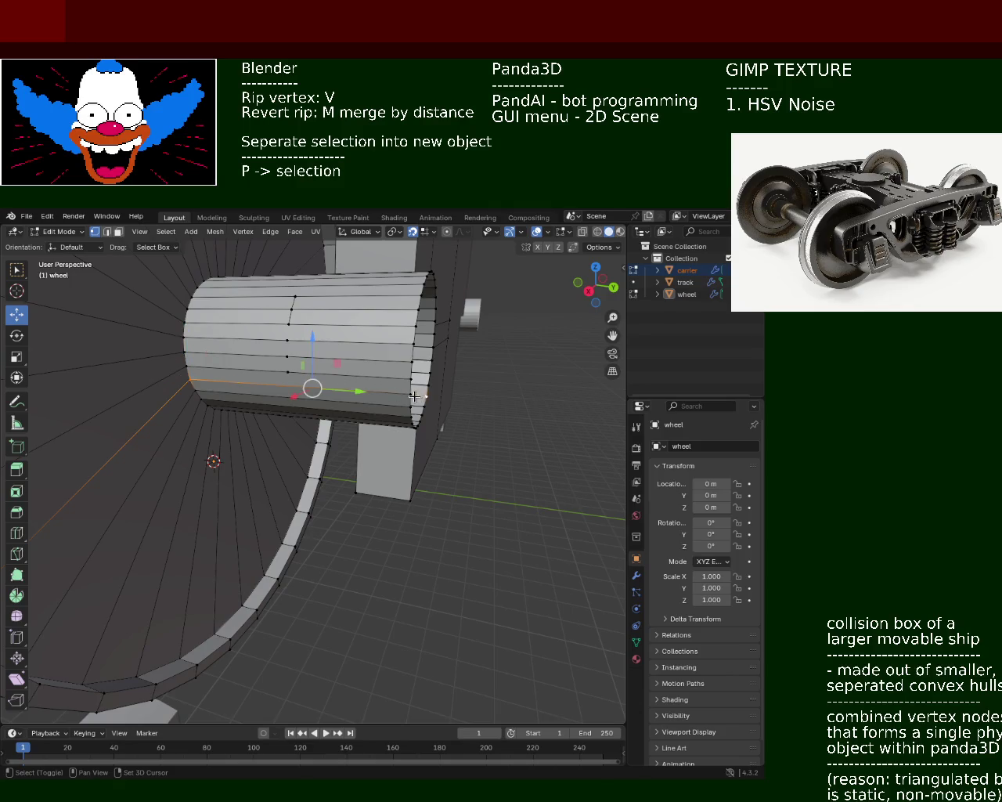
key("ctrl+e")
left_click(145, 395)
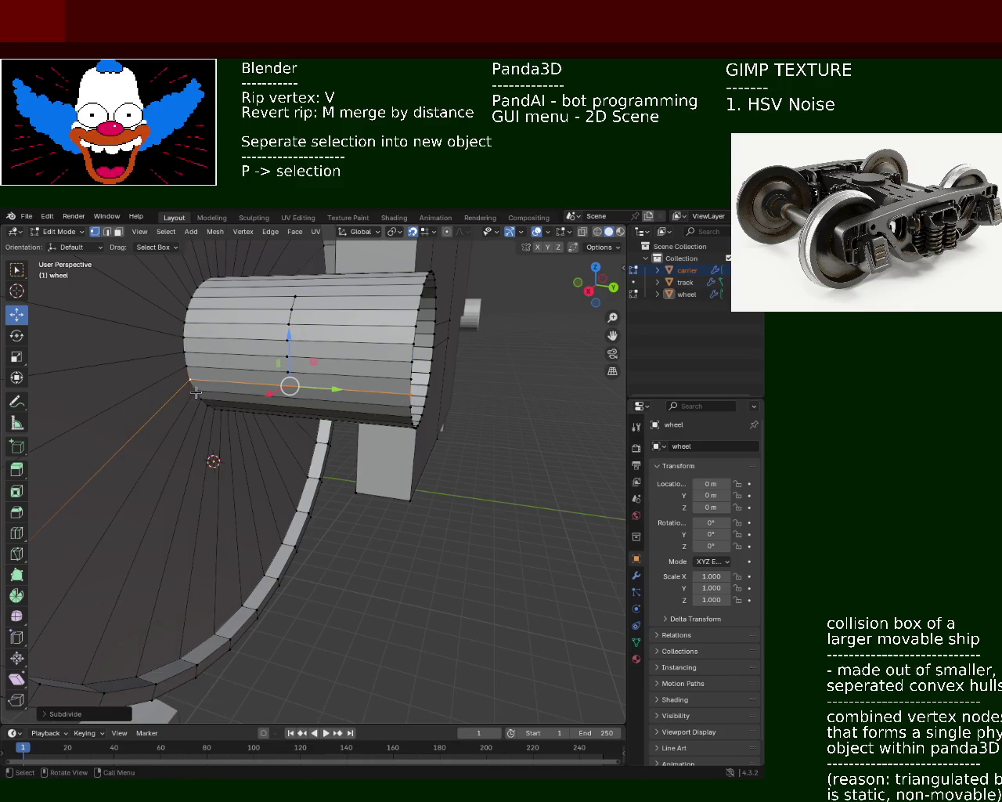
left_click(404, 407)
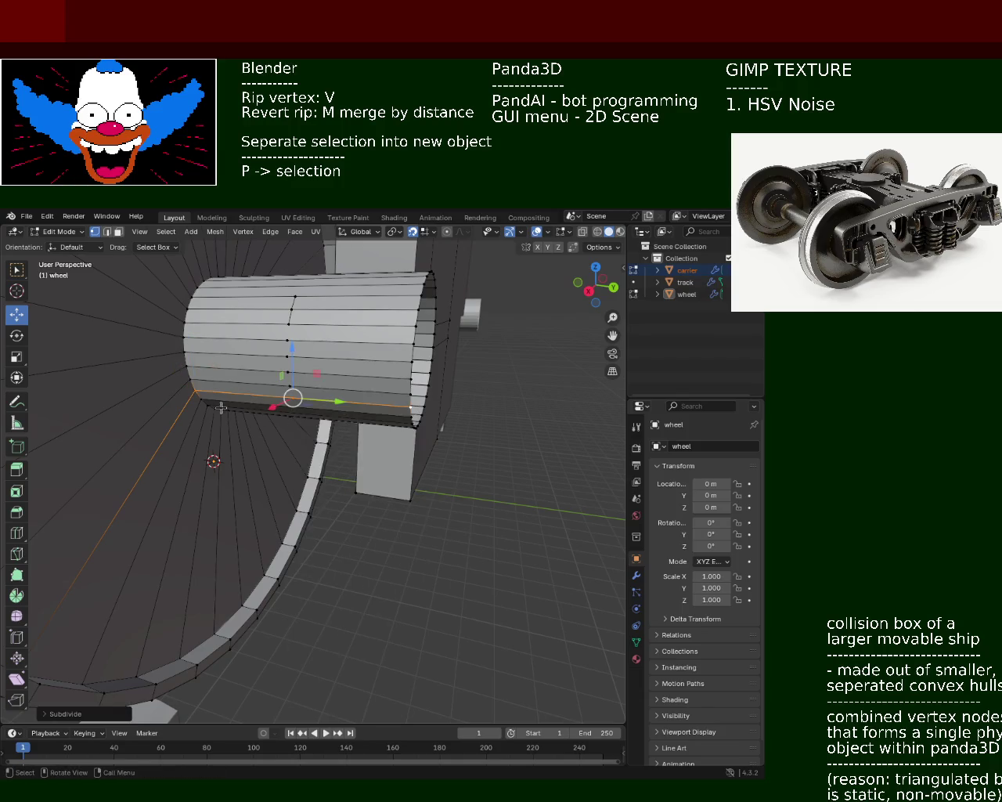
Subdivide two more edge sets, including the cylinder's lower-rim and corner edges.
key("g")
left_click(401, 417)
key("ctrl+e")
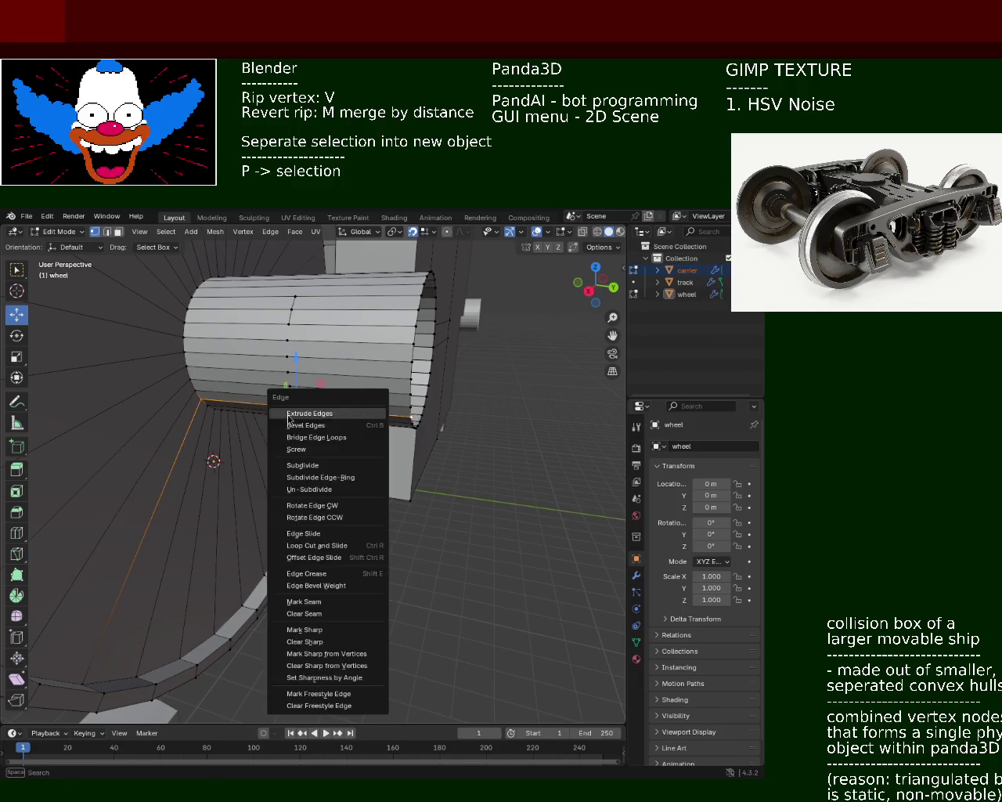
left_click(302, 466)
middle_click_drag(302, 466, 292, 420)
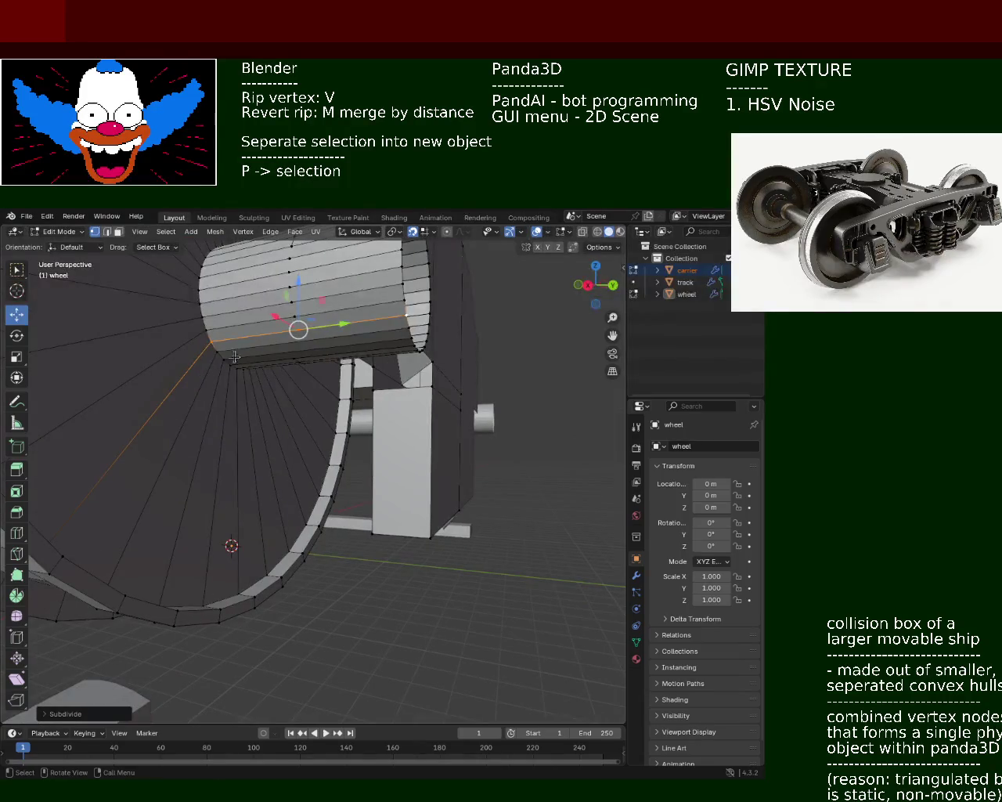
left_click(216, 348, "alt")
left_click(402, 327, "alt")
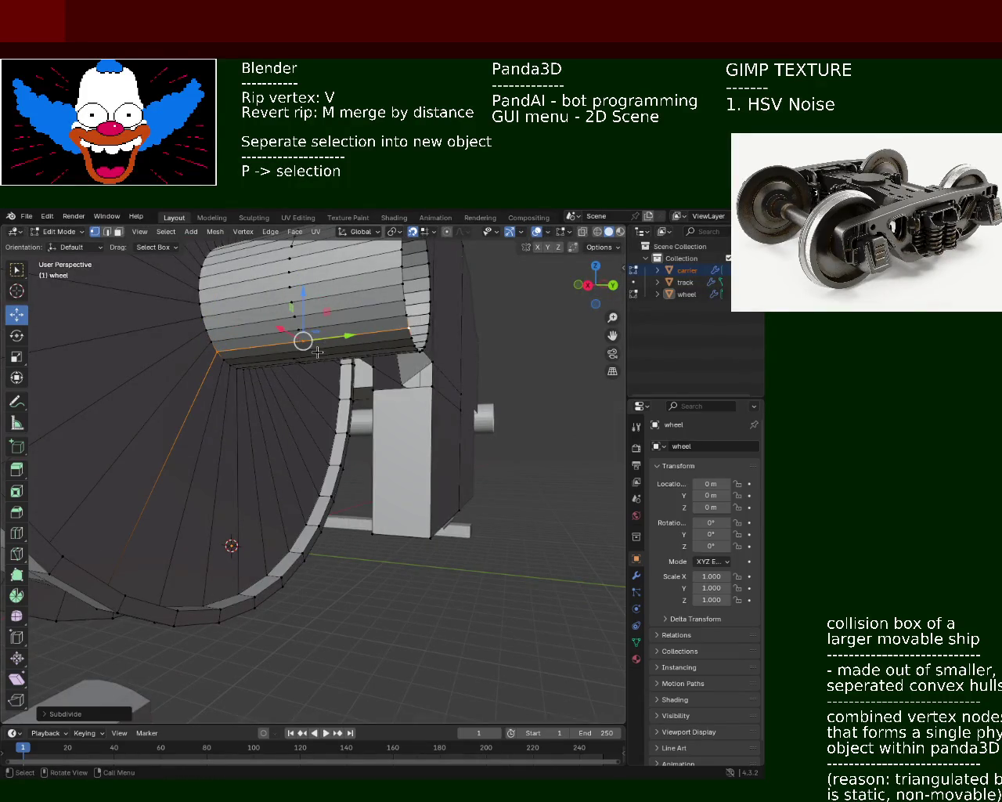
left_click(225, 358, "shift")
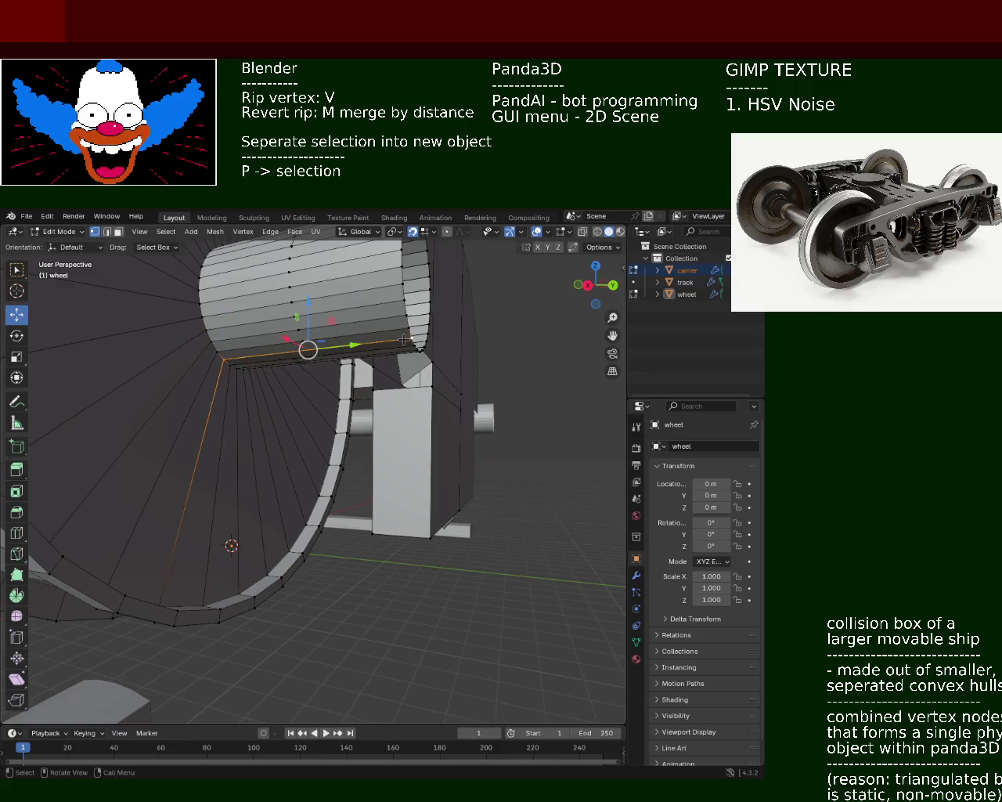
key("ctrl+e")
left_click(403, 339)
mouse_move(404, 339)
middle_mouse_down()
mouse_move(394, 395)
mouse_move(190, 396)
middle_mouse_up()
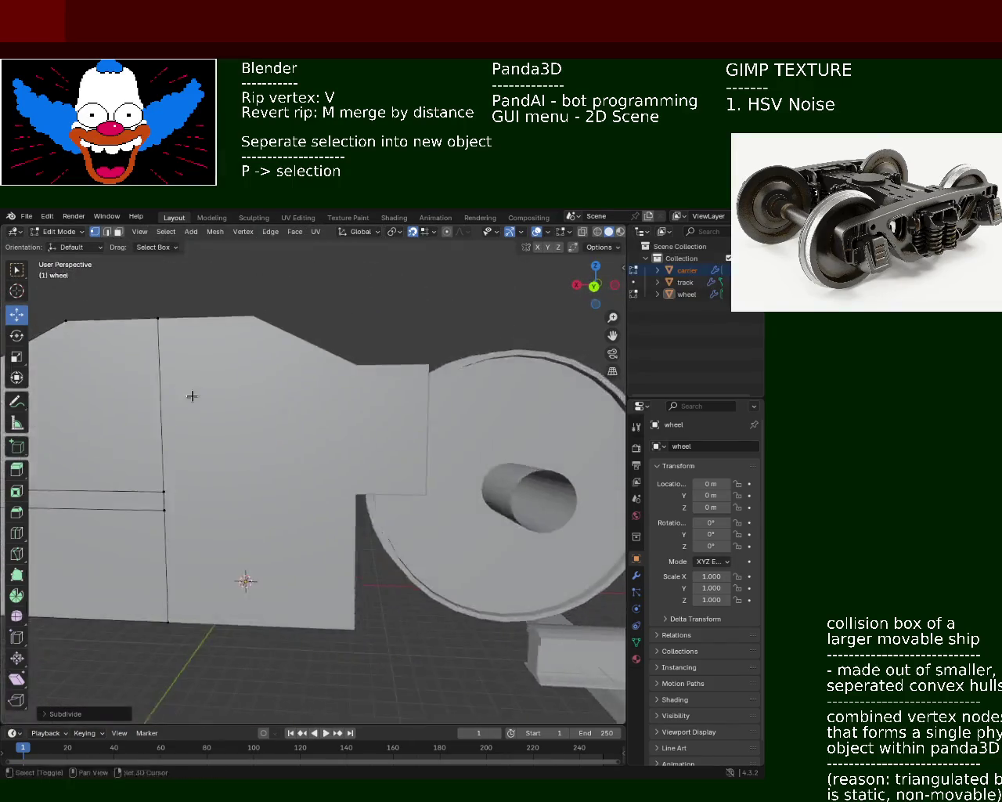
Orbit around the wheel face and pick vertices on the hub cone's edge.
scroll(436, 365, "down", 5)
mouse_move(436, 365)
middle_mouse_down()
mouse_move(372, 443)
mouse_move(358, 404)
mouse_move(405, 391)
mouse_move(458, 404)
mouse_move(438, 415)
mouse_move(436, 480)
middle_mouse_up()
mouse_move(402, 403)
middle_mouse_down()
mouse_move(371, 406)
mouse_move(457, 519)
mouse_move(428, 393)
mouse_move(382, 419)
mouse_move(360, 474)
mouse_move(376, 462)
mouse_move(391, 485)
middle_mouse_up()
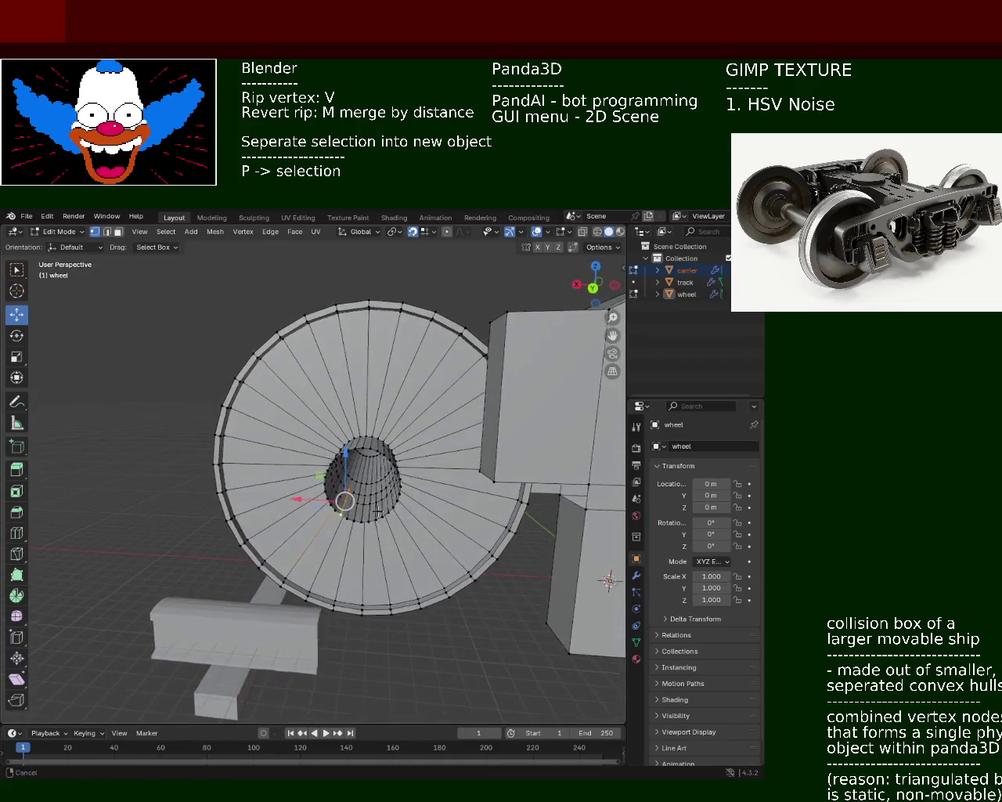
scroll(406, 515, "up", 3)
key("v")
left_click(398, 484)
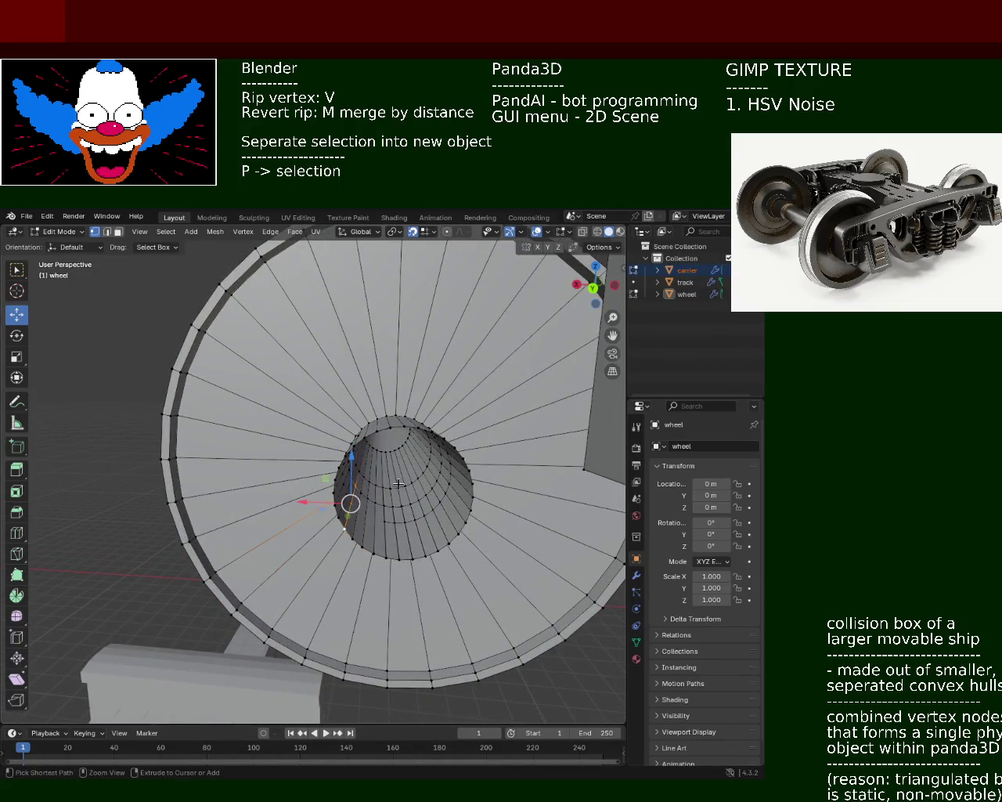
key("v")
left_click(398, 484)
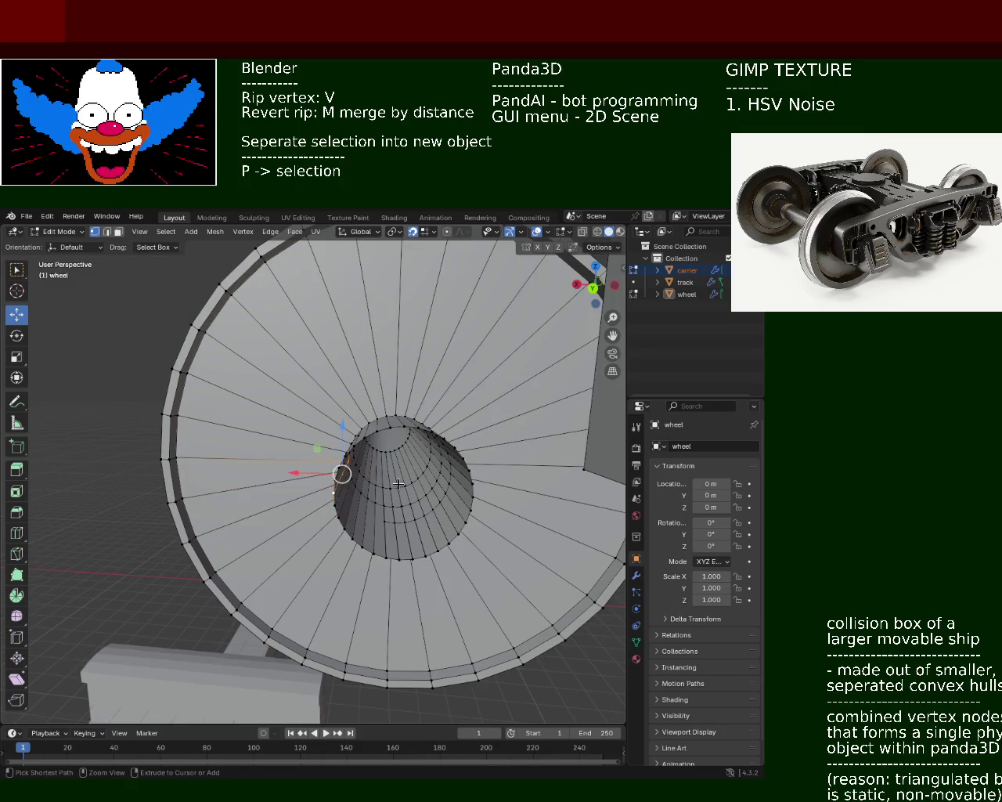
Switch to wireframe and box-select every vertex of the protruding hub cylinder.
mouse_move(399, 484)
middle_mouse_down()
mouse_move(408, 509)
mouse_move(317, 486)
mouse_move(288, 463)
middle_mouse_up()
left_click(268, 445)
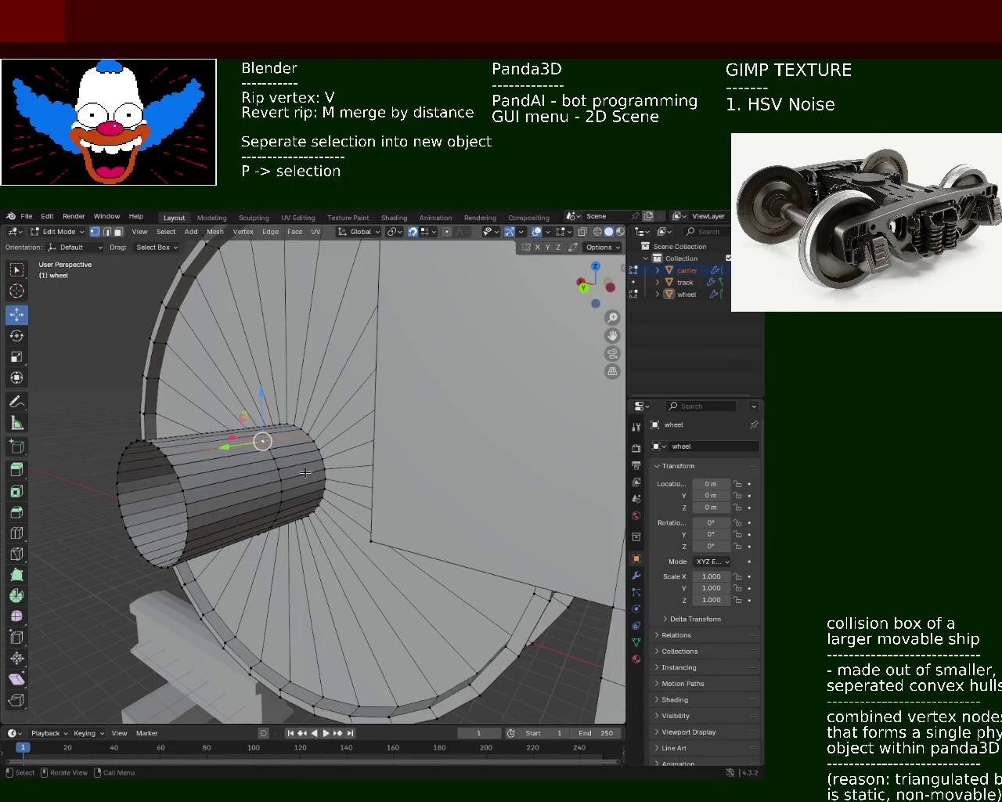
mouse_move(305, 472)
middle_mouse_down()
mouse_move(379, 479)
mouse_move(409, 504)
mouse_move(387, 491)
middle_mouse_up()
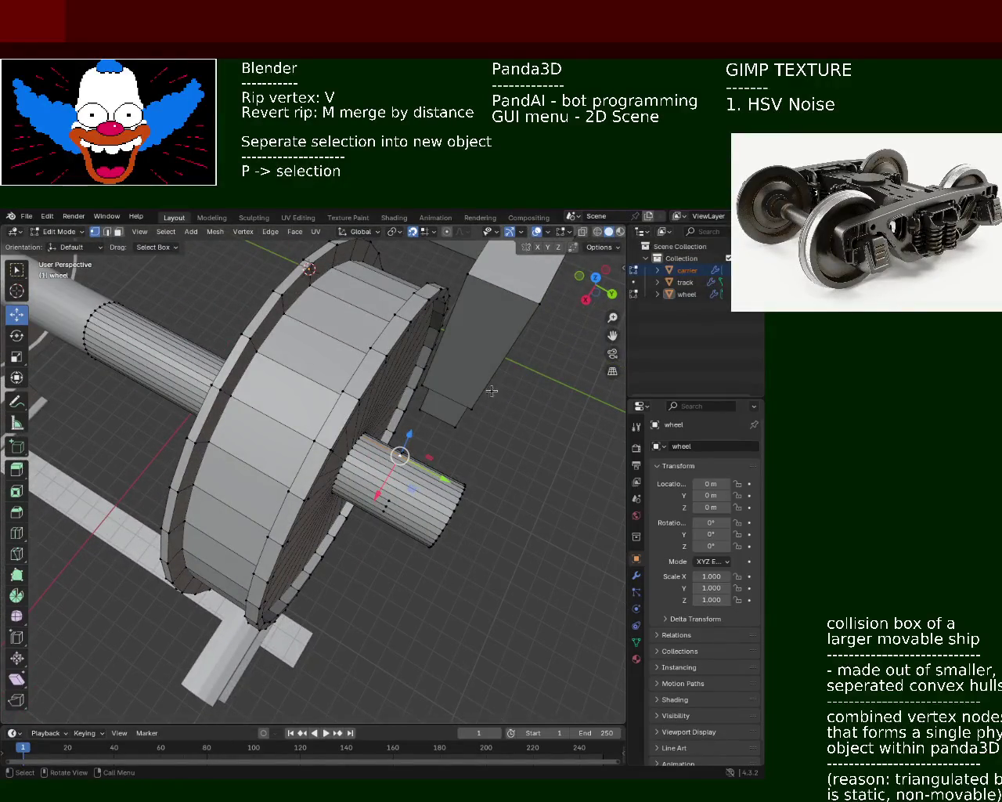
left_click(597, 232)
left_click_drag(490, 628, 393, 445)
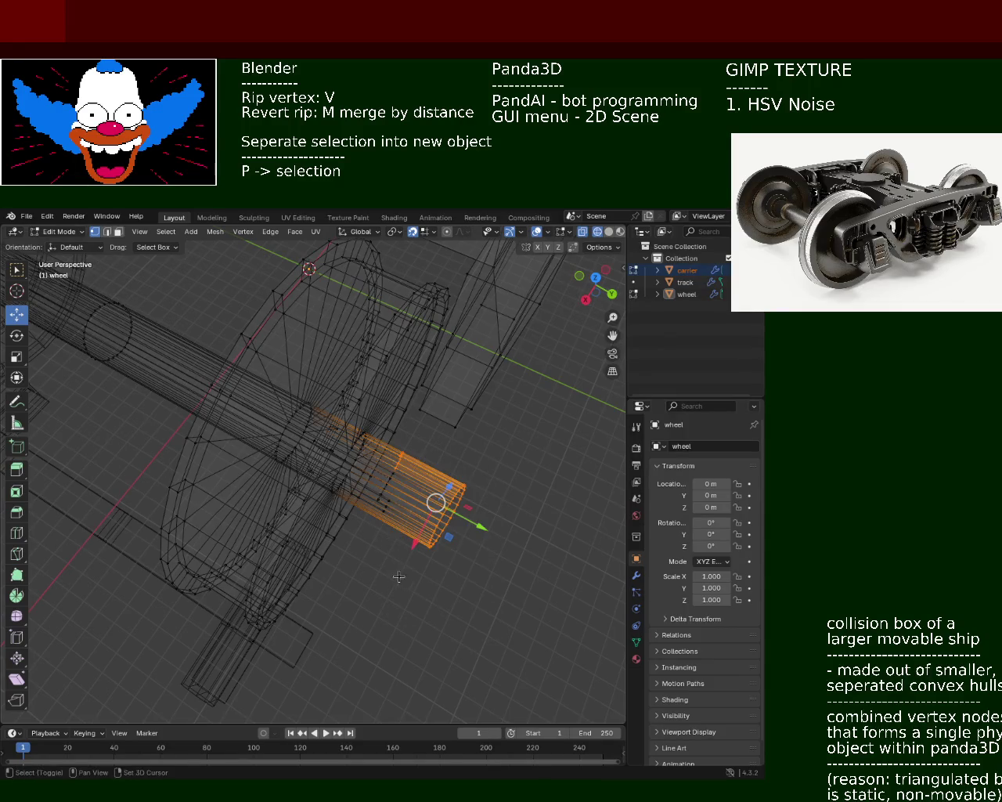
Delete the selected hub cylinder vertices via X > Vertices and inspect the wheel.
key("x")
left_click(391, 484)
mouse_move(395, 489)
middle_mouse_down()
mouse_move(464, 426)
mouse_move(477, 370)
mouse_move(406, 383)
middle_mouse_up()
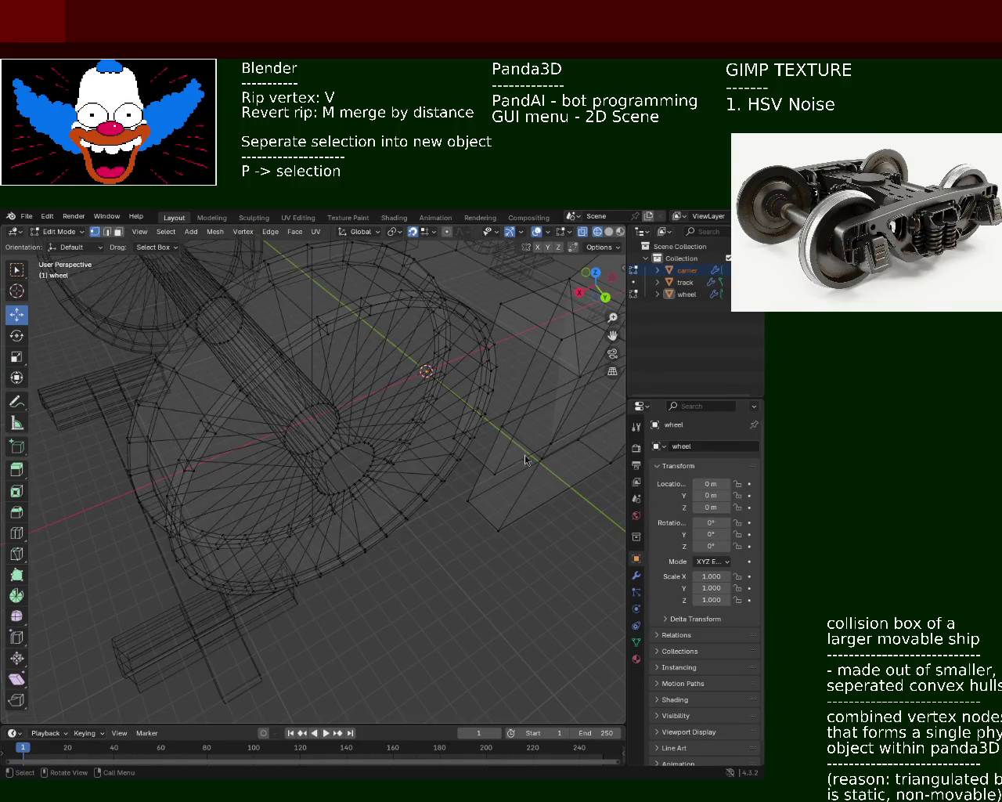
Return the viewport to Solid shading, framing the wheel, carrier and track.
mouse_move(196, 366)
middle_mouse_down()
mouse_move(347, 458)
mouse_move(319, 405)
middle_mouse_up()
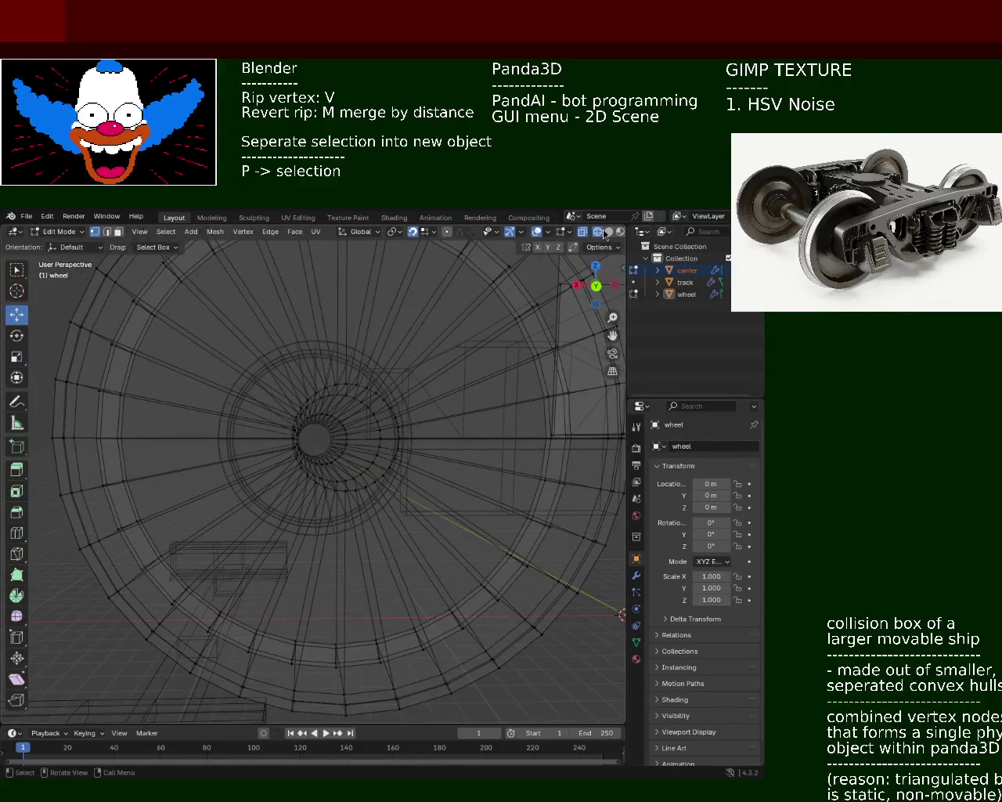
left_click(608, 232)
scroll(332, 375, "down", 5)
mouse_move(332, 376)
middle_mouse_down()
mouse_move(389, 480)
mouse_move(378, 528)
mouse_move(409, 456)
mouse_move(403, 427)
middle_mouse_up()
scroll(388, 480, "up", 4)
Select the inner hub ring on the wheel face and reposition it along Y.
left_click_drag(402, 421, 302, 509)
middle_click_drag(301, 510, 368, 495)
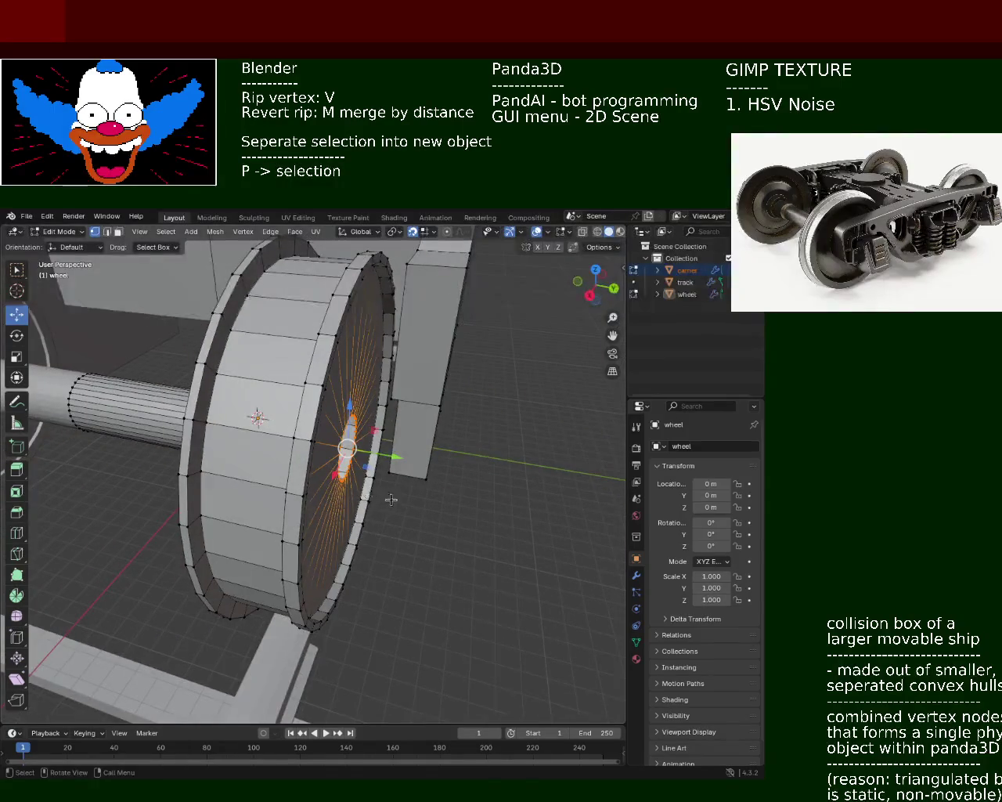
key("g")
key("y")
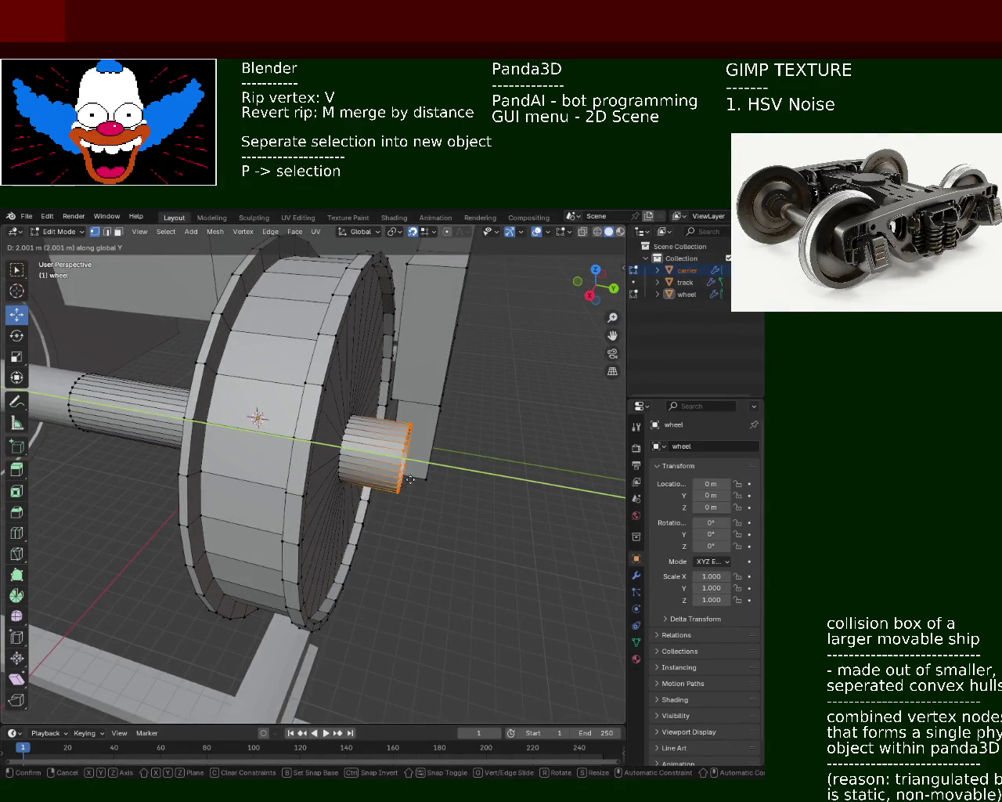
left_click(364, 460)
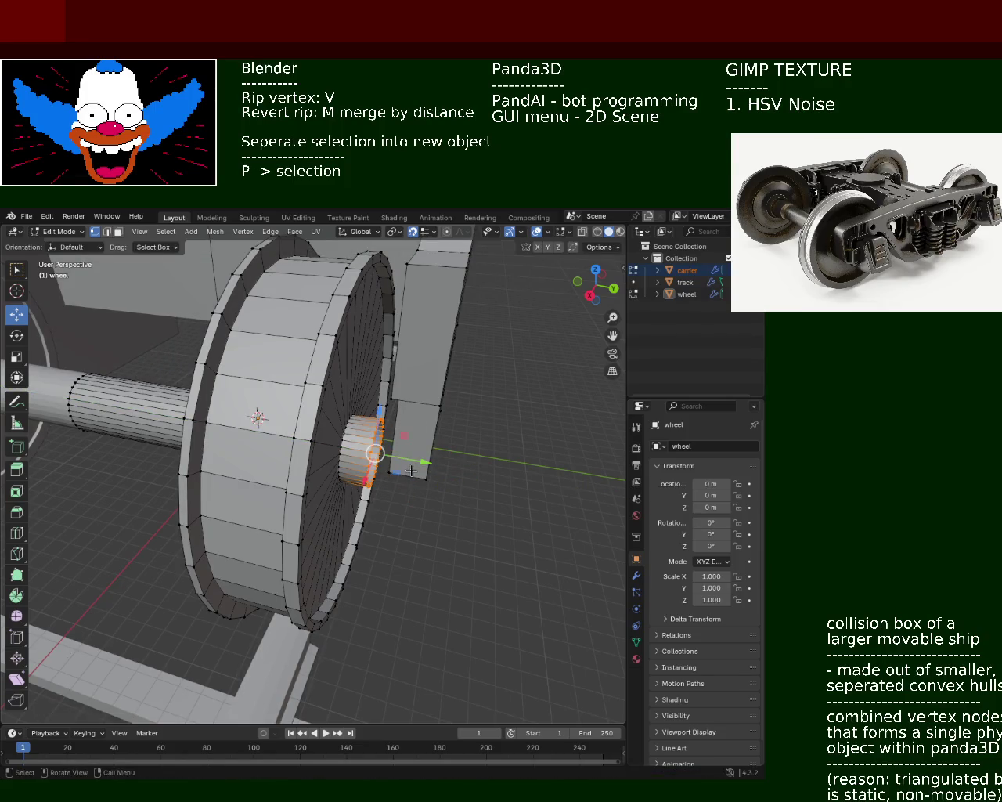
Extrude the hub ring outward into a short hub and save train.blend.
key("e")
left_click(444, 472)
mouse_move(444, 472)
middle_mouse_down()
mouse_move(345, 433)
mouse_move(289, 495)
mouse_move(345, 442)
mouse_move(330, 438)
mouse_move(338, 425)
middle_mouse_up()
key("ctrl+s")
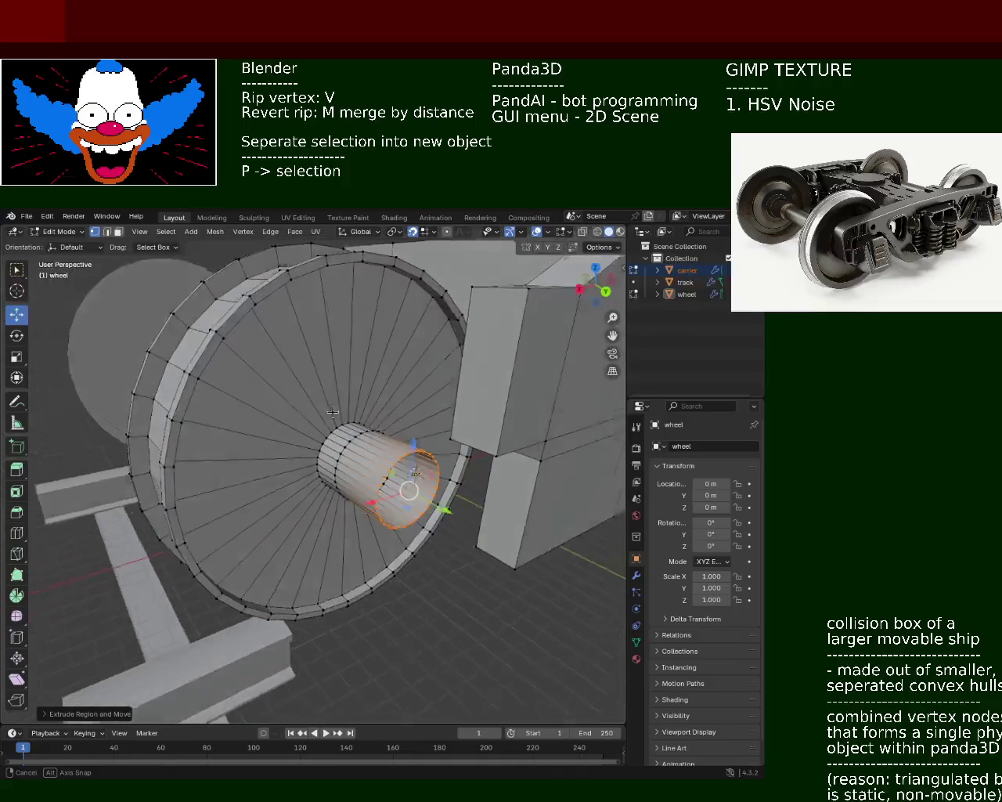
In X-ray view, select the whole hub cylinder and extrude it along its normals.
mouse_move(338, 425)
middle_mouse_down()
mouse_move(443, 432)
mouse_move(411, 512)
mouse_move(386, 513)
middle_mouse_up()
key("shift+z")
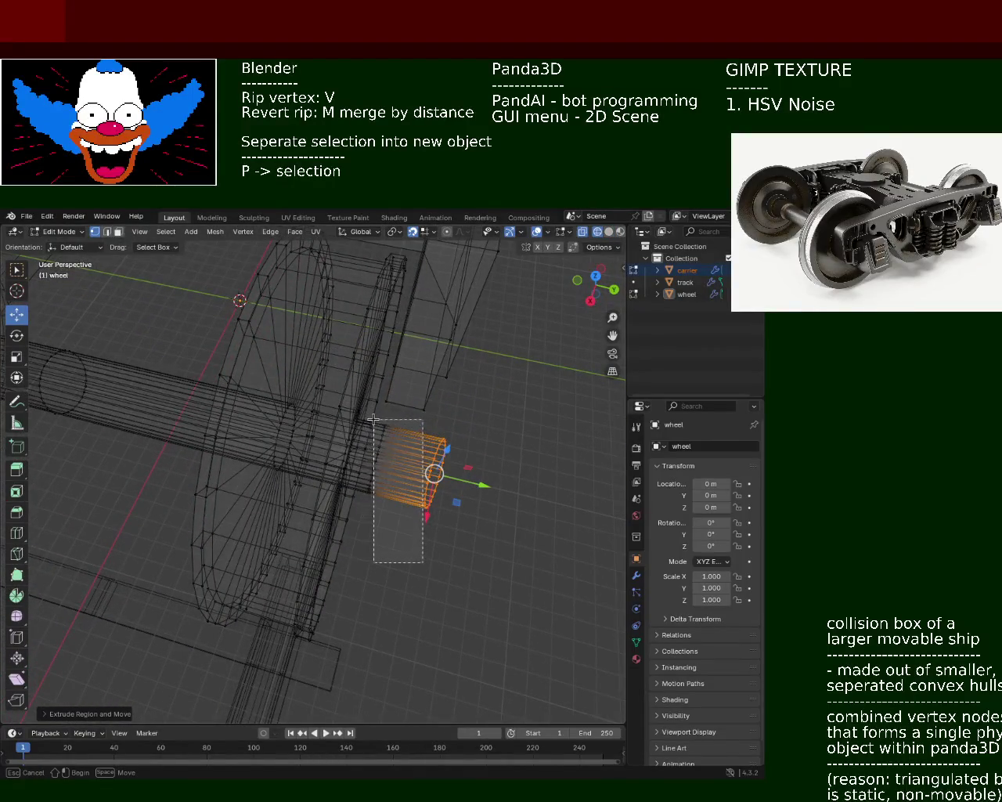
left_click_drag(386, 513, 362, 463, "shift")
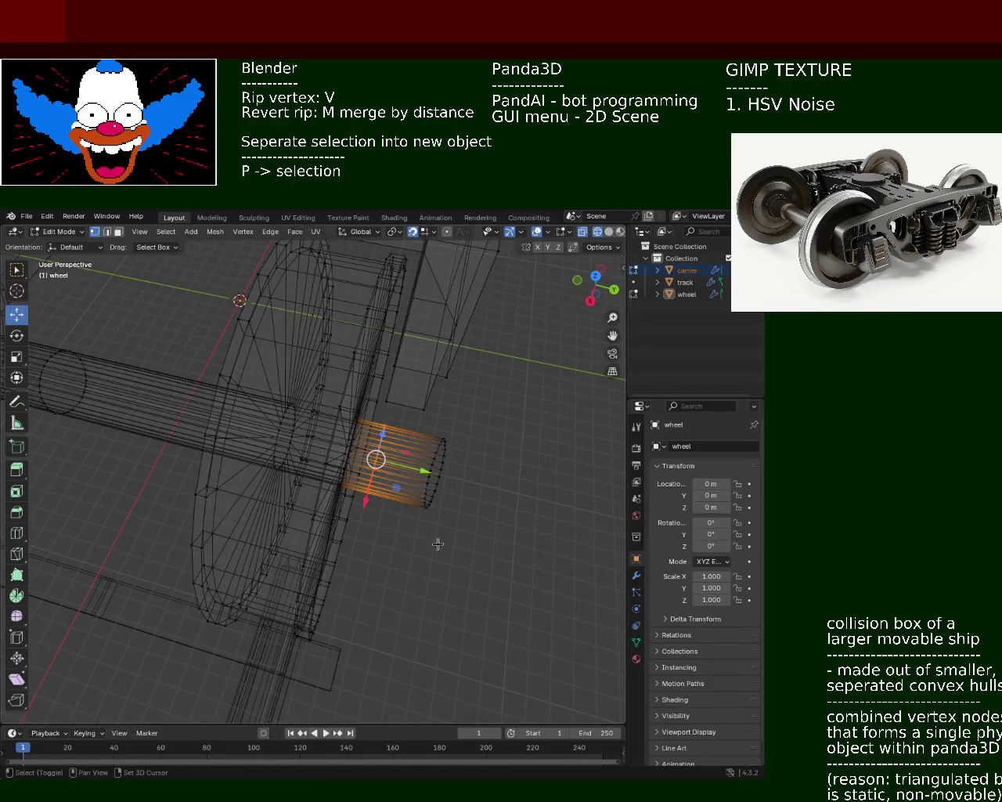
left_click_drag(464, 550, 415, 432)
mouse_move(415, 432)
middle_mouse_down()
mouse_move(305, 408)
mouse_move(322, 447)
middle_mouse_up()
key("e")
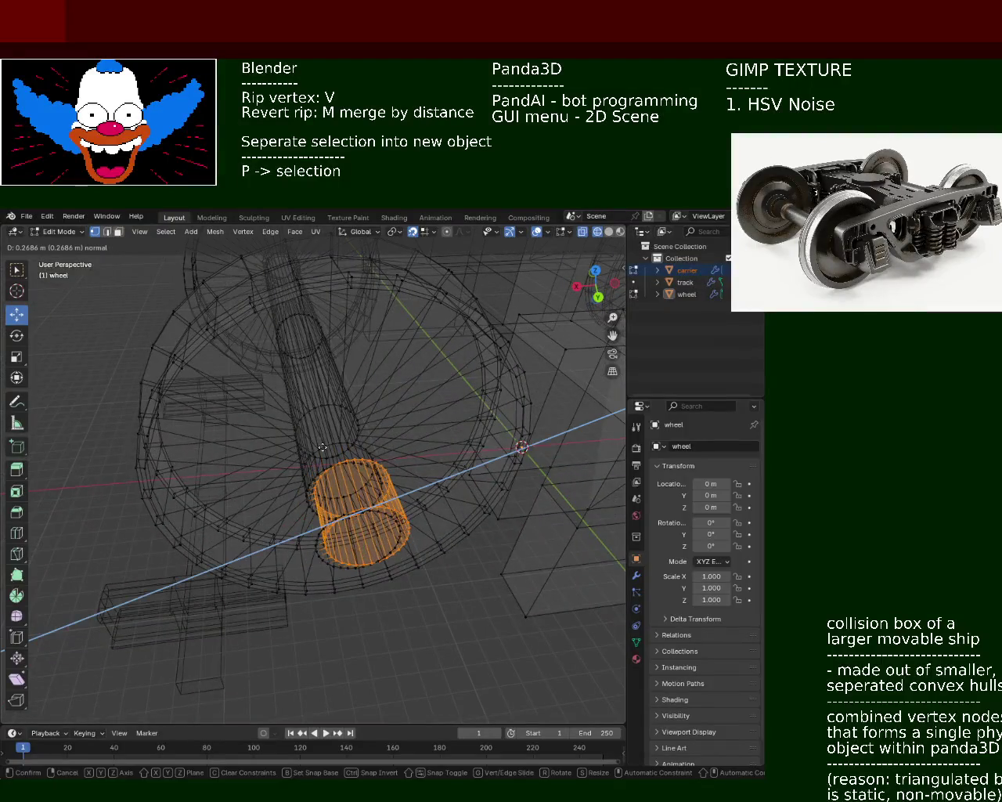
left_click(320, 448)
Stretch the extruded hub section with a Z-constrained scale.
key("s")
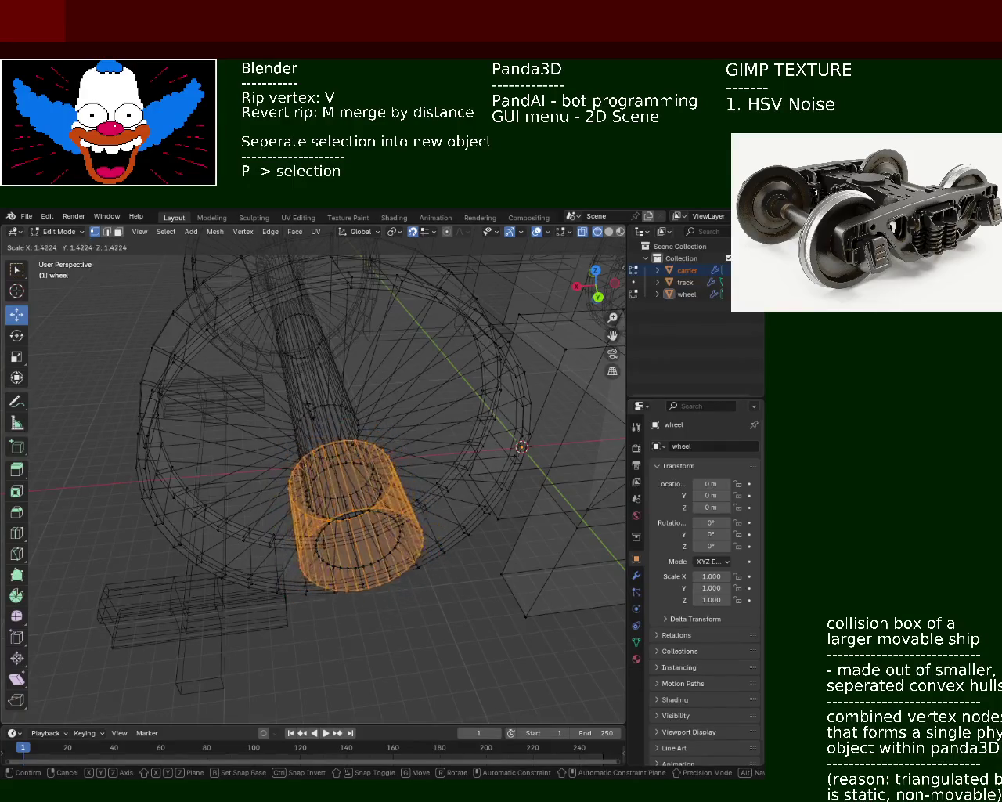
key("x")
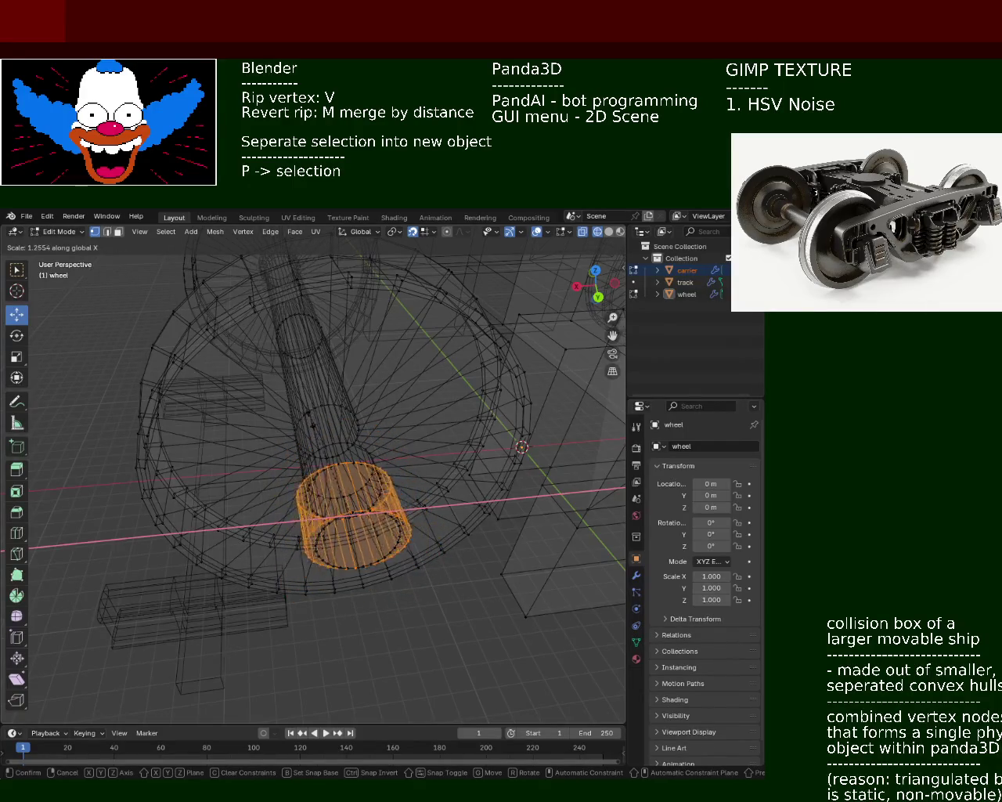
key("z")
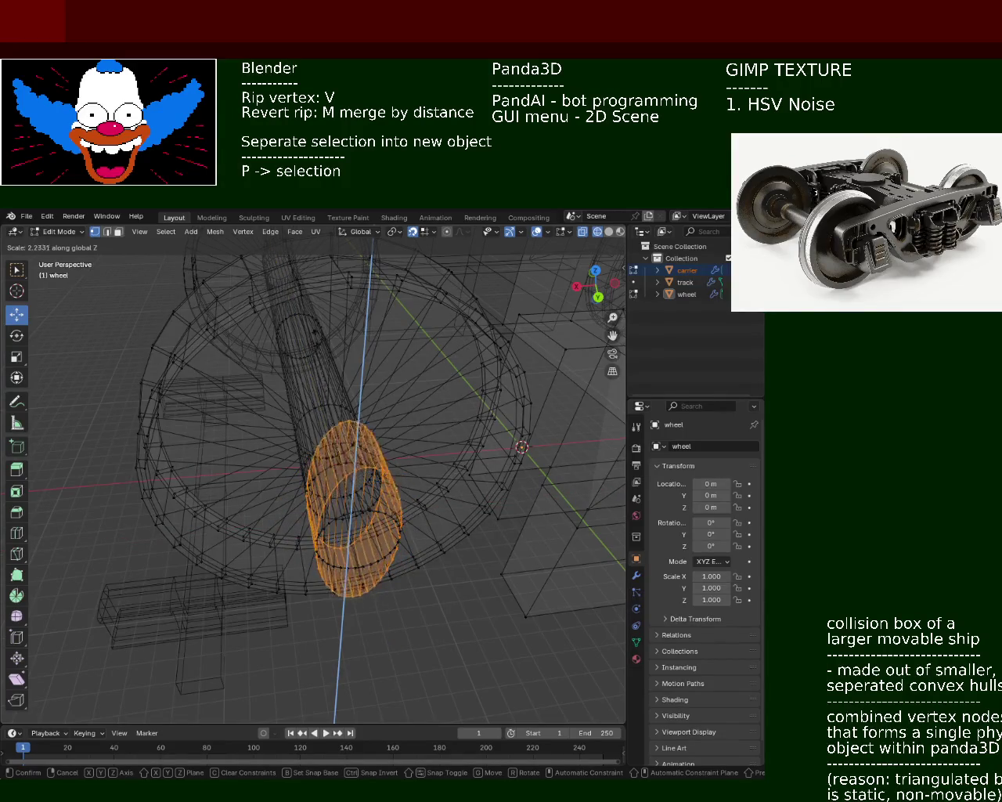
left_click(316, 421)
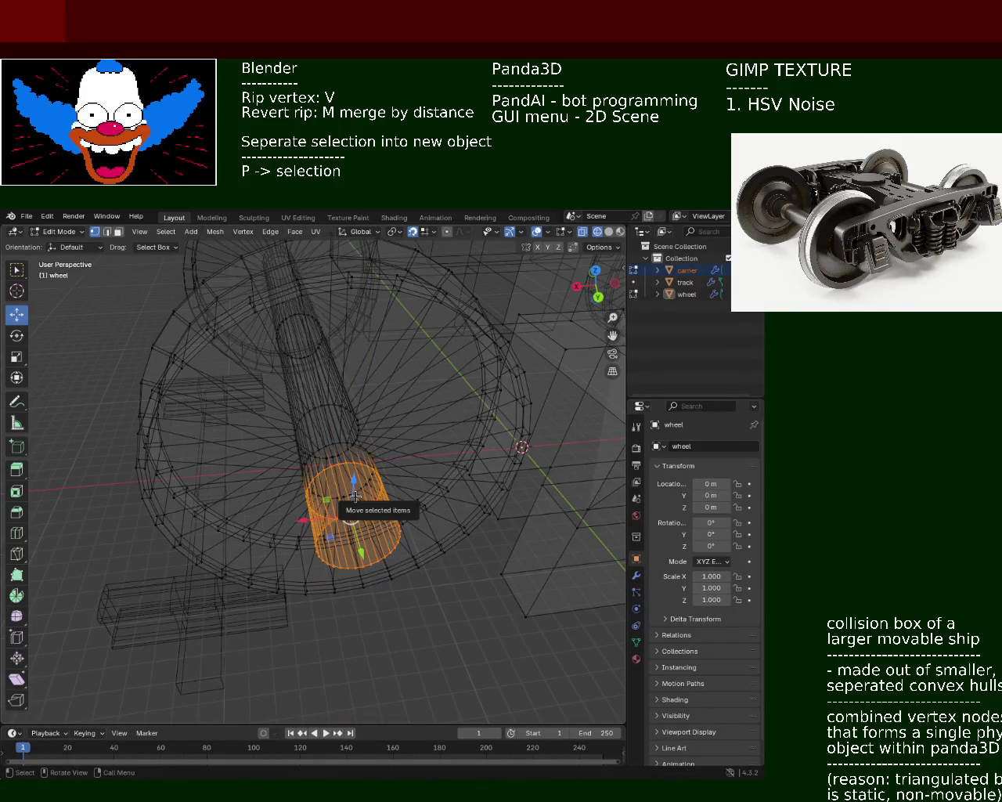
Abandon a vertical resize, scale the hub again, and extrude a new section.
key("s")
key("z")
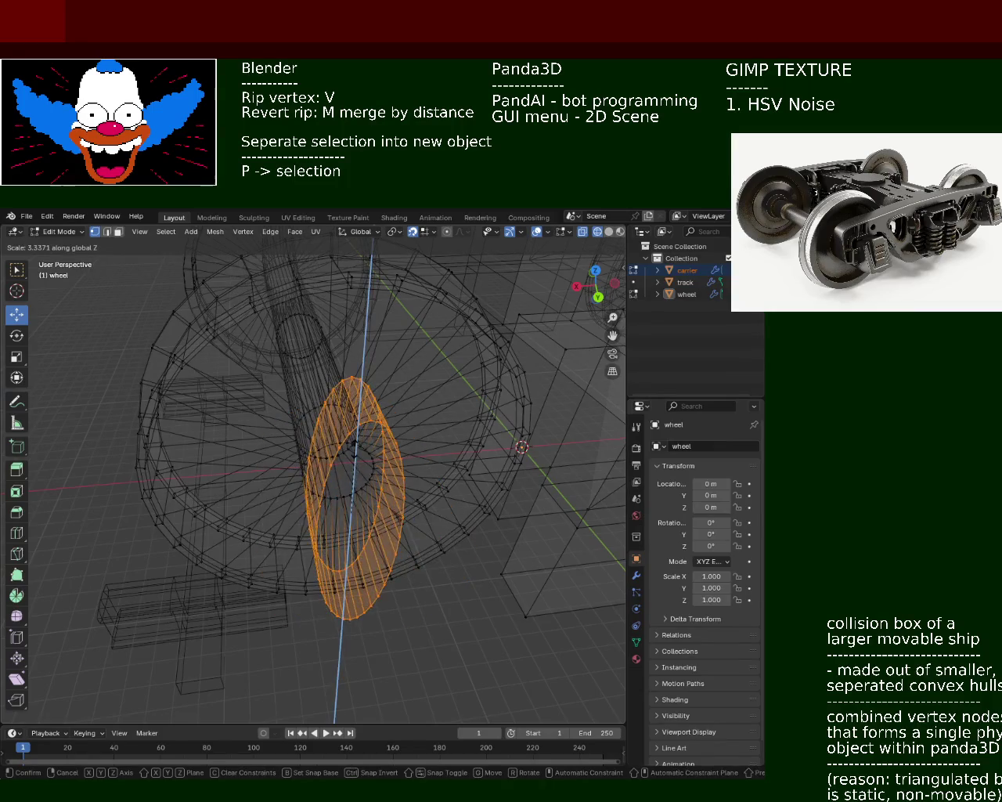
right_click(368, 489)
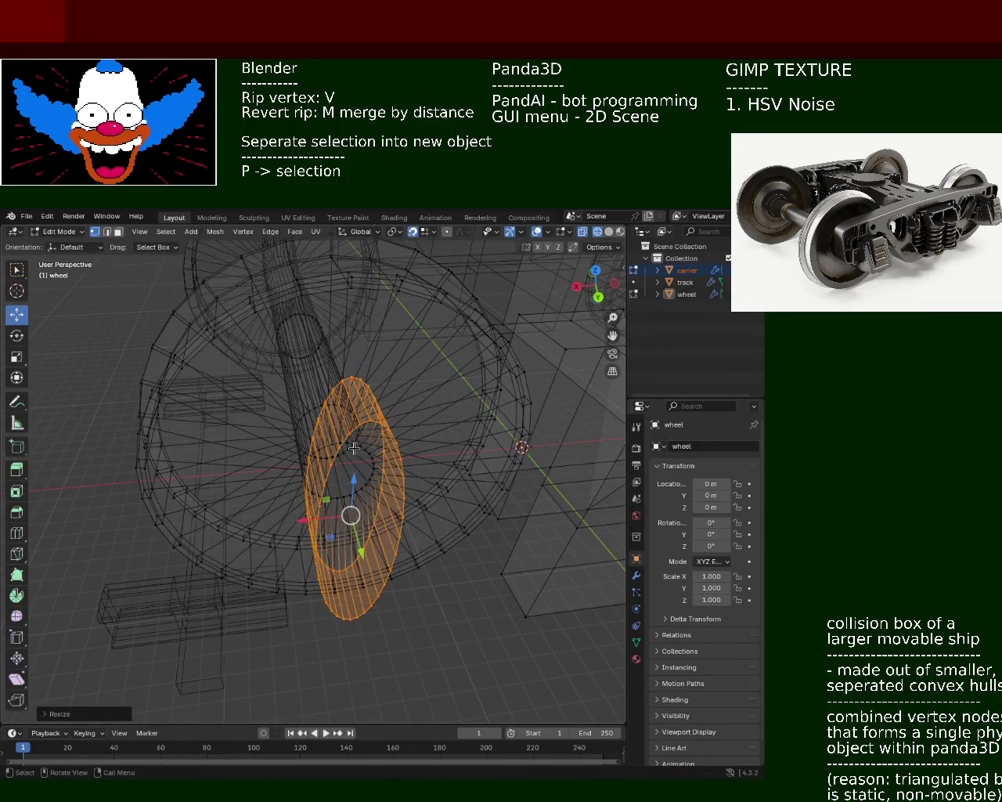
key("s")
right_click(379, 532)
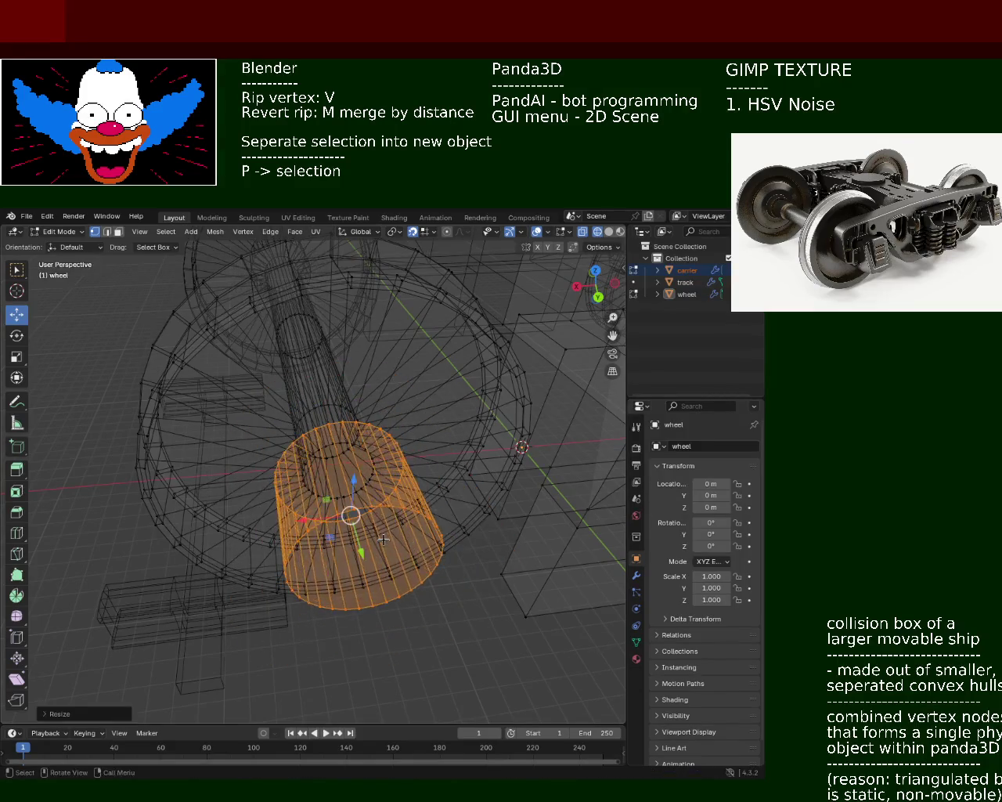
key("e")
left_click(375, 534)
Undo the last change and cancel the attempted resizes of the extruded section.
middle_click_drag(375, 534, 431, 491)
key("ctrl+z")
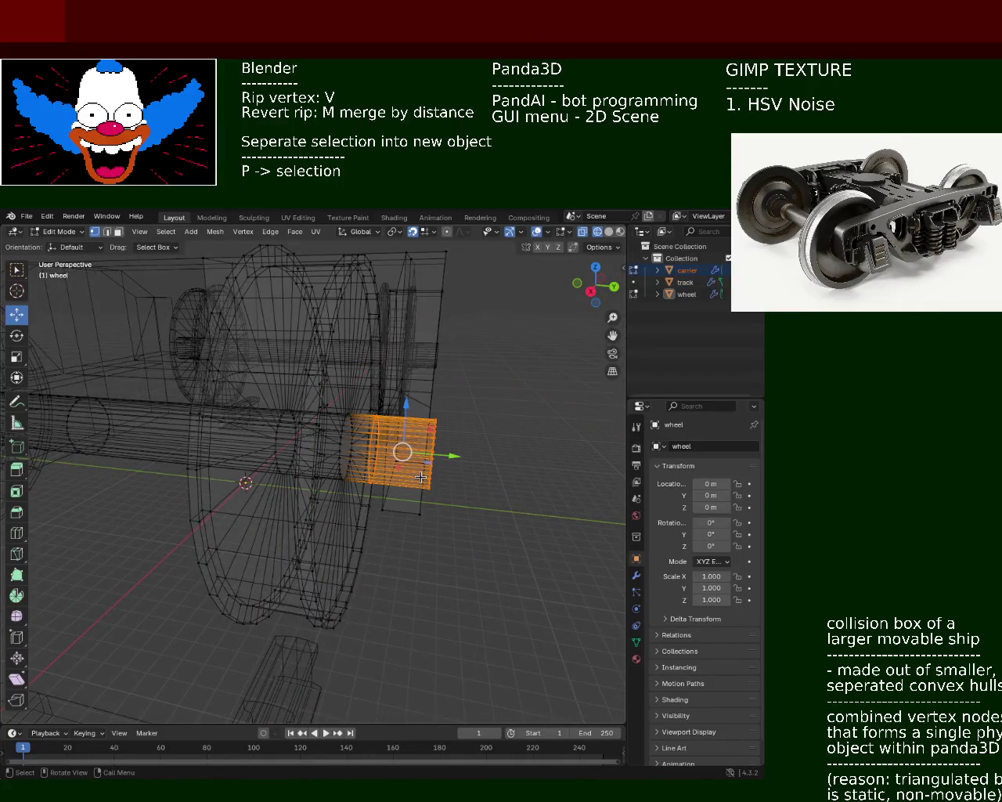
key("s")
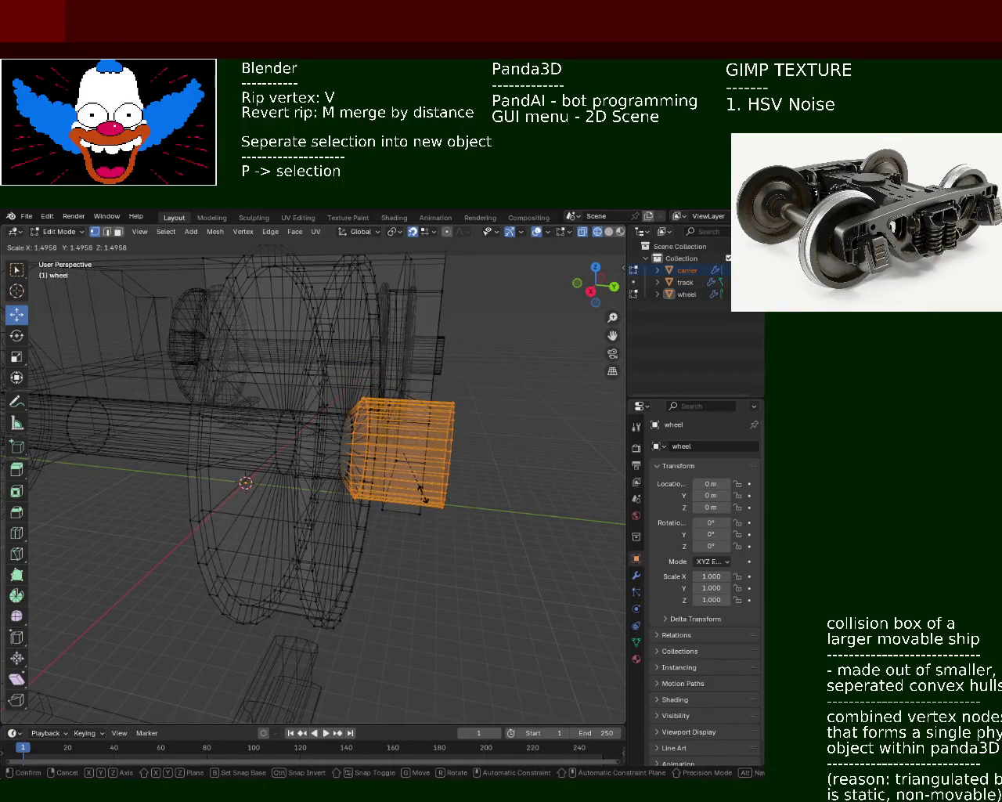
key("Escape")
key("s")
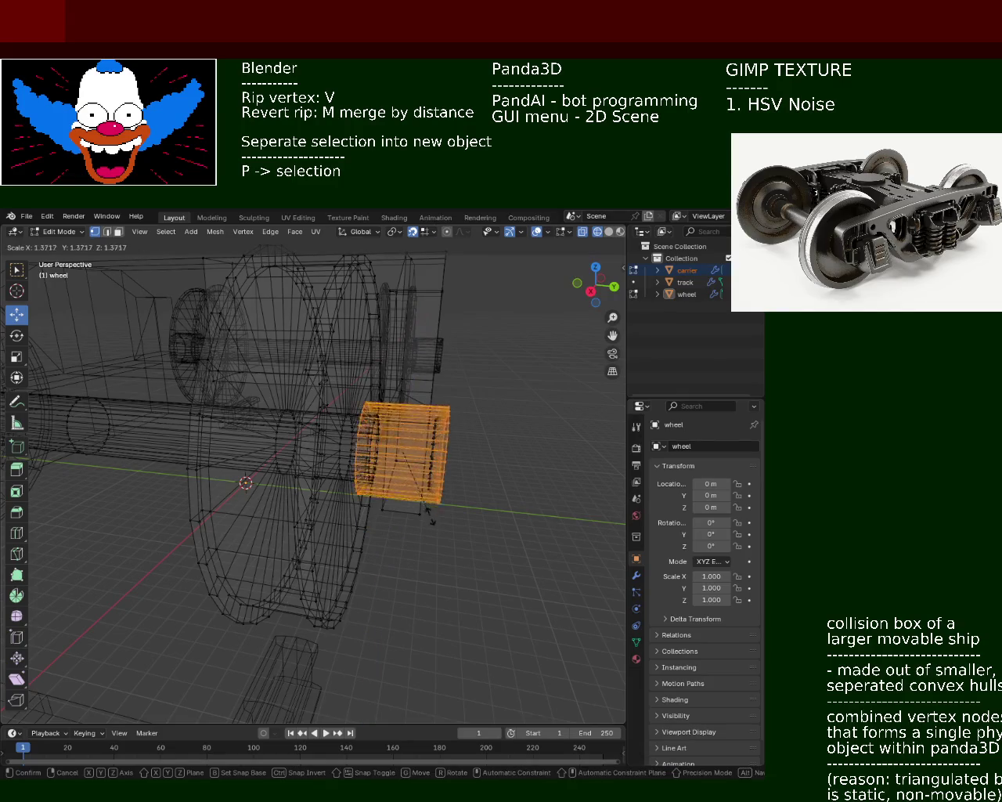
key("Escape")
Switch to Solid shading and orbit to a near-front oblique view of the wheel face.
middle_click_drag(422, 485, 470, 438)
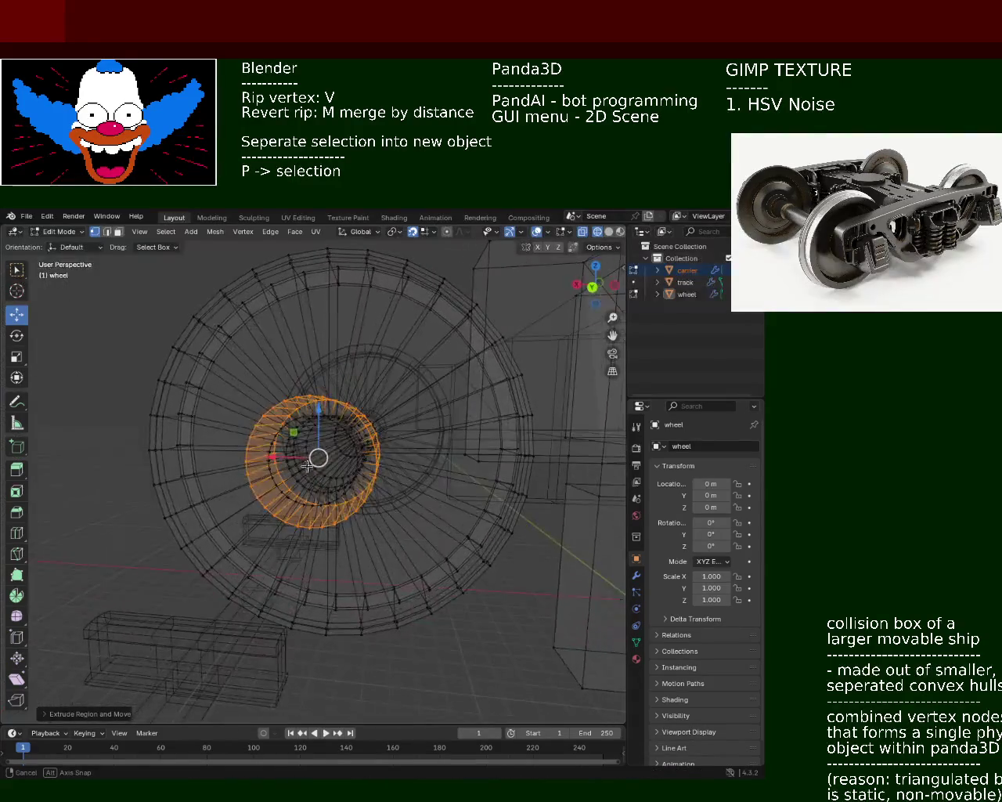
left_click(608, 232)
mouse_move(412, 425)
middle_mouse_down()
mouse_move(452, 398)
mouse_move(393, 456)
mouse_move(420, 462)
middle_mouse_up()
mouse_move(352, 446)
middle_mouse_down()
mouse_move(348, 427)
mouse_move(411, 436)
mouse_move(382, 437)
mouse_move(384, 483)
mouse_move(385, 459)
middle_mouse_up()
Scale the hub's outer ring to 1.1 along X after abandoning a Z-axis resize.
key("s")
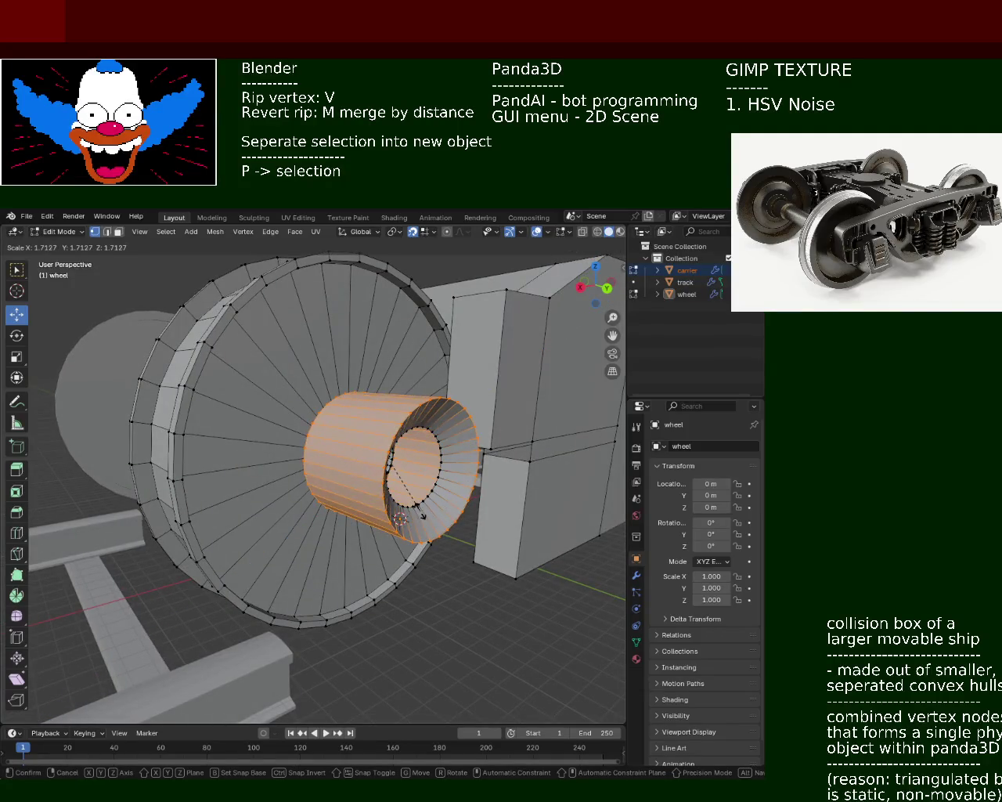
key("z")
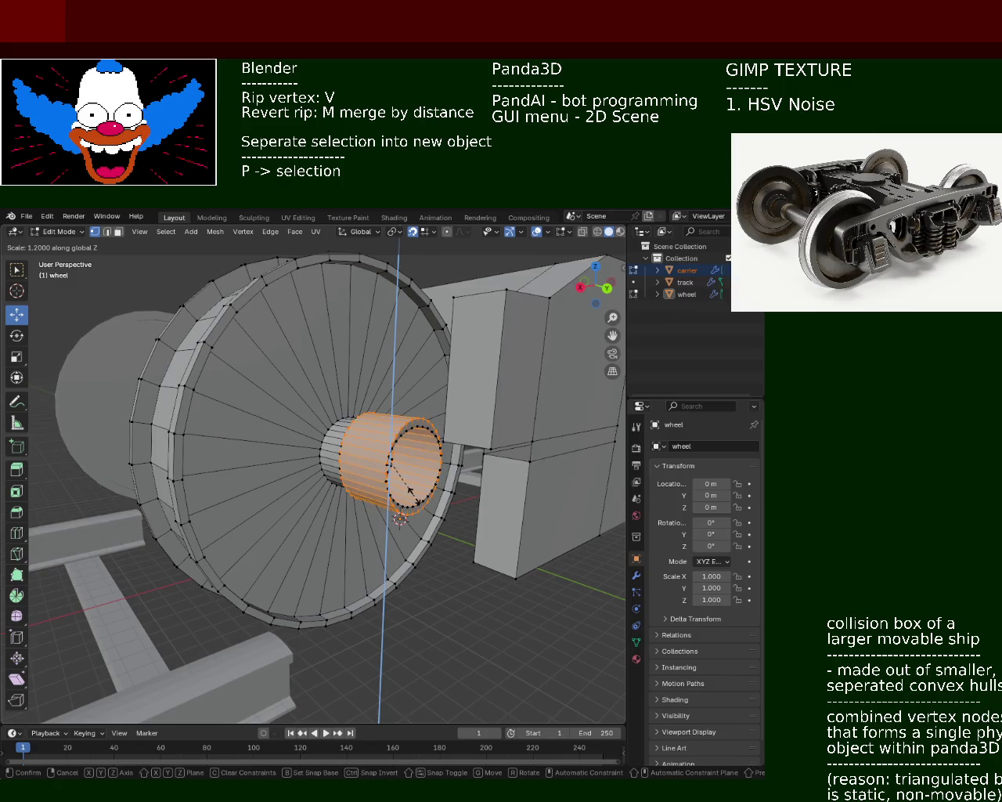
right_click(414, 495)
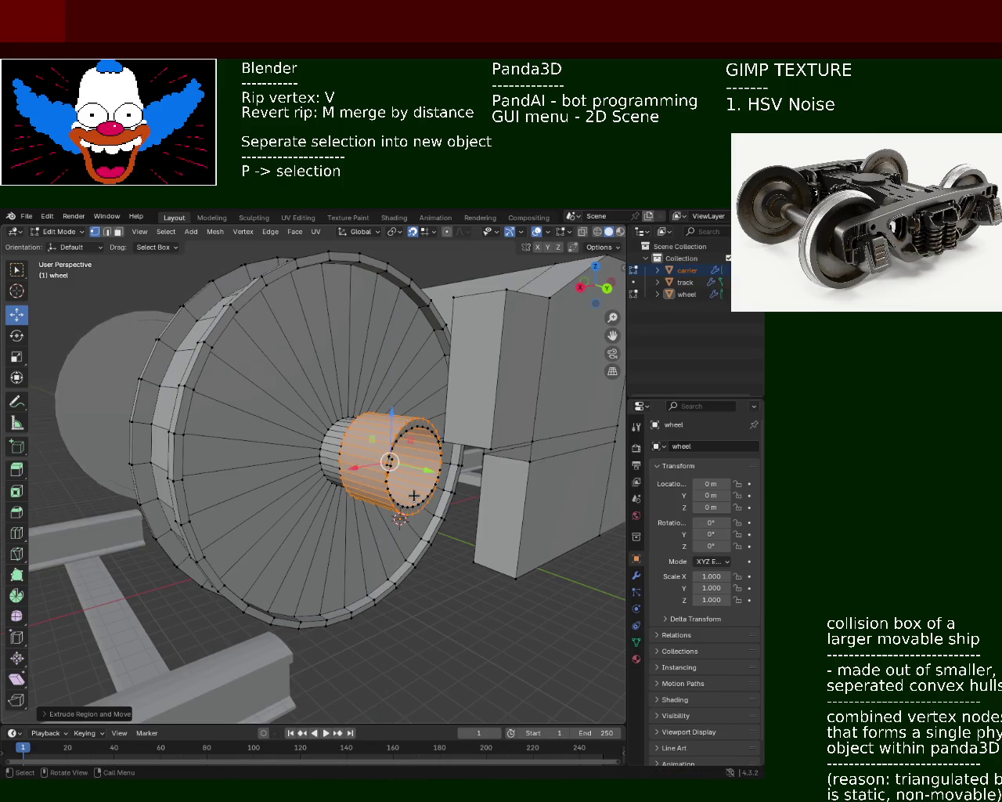
key("s")
key("y")
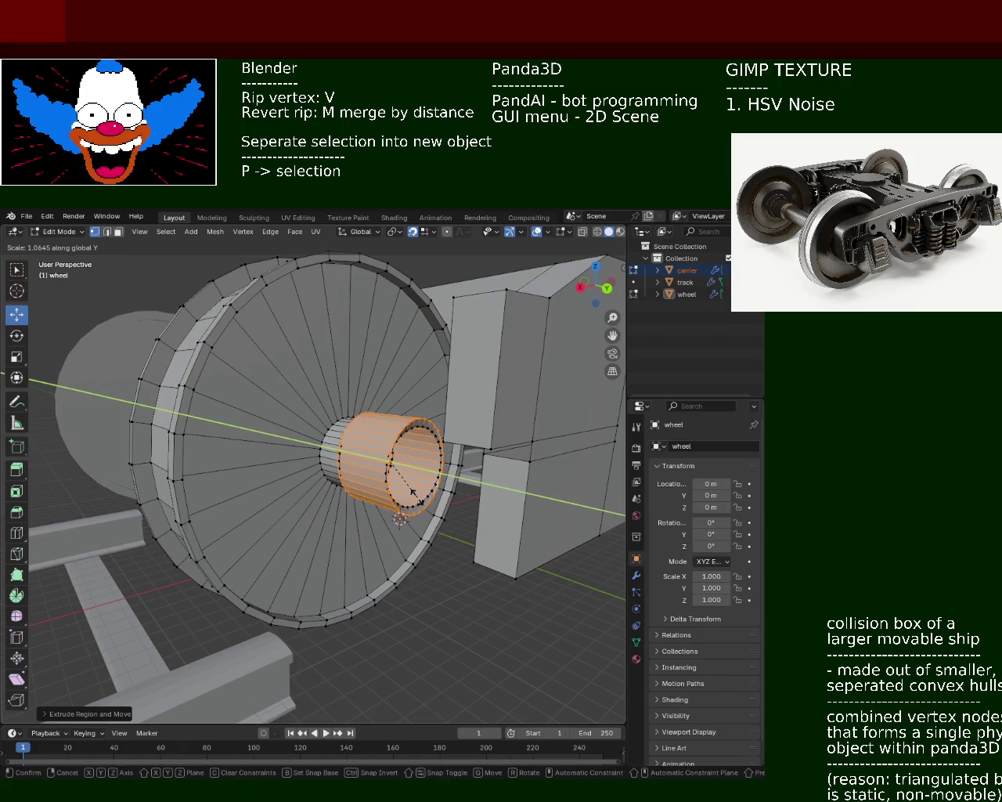
key("x")
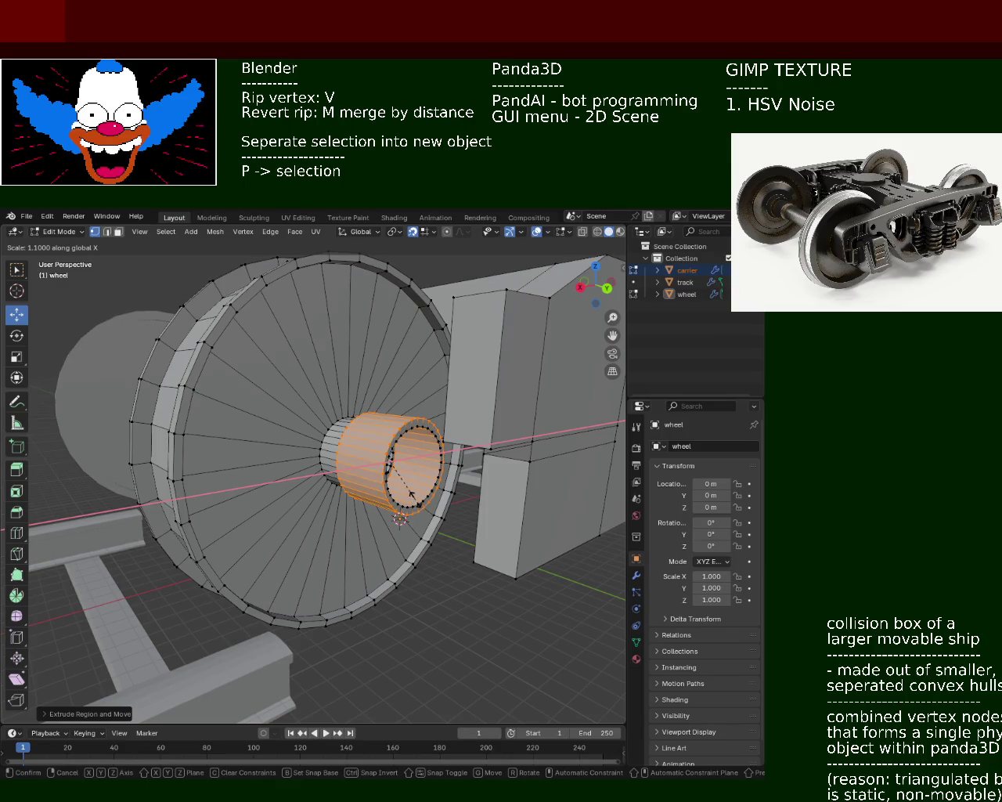
left_click(423, 498)
Deselect the hub geometry and orbit to look down into its nested concentric rings.
mouse_move(422, 497)
middle_mouse_down()
mouse_move(293, 413)
mouse_move(390, 461)
middle_mouse_up()
key("alt+a")
mouse_move(512, 560)
middle_mouse_down()
mouse_move(459, 414)
mouse_move(425, 509)
mouse_move(449, 529)
mouse_move(415, 493)
mouse_move(477, 535)
mouse_move(454, 501)
mouse_move(469, 517)
mouse_move(462, 524)
mouse_move(434, 522)
mouse_move(446, 512)
mouse_move(449, 520)
mouse_move(299, 505)
mouse_move(391, 537)
mouse_move(407, 512)
mouse_move(352, 486)
mouse_move(407, 505)
mouse_move(391, 500)
mouse_move(389, 450)
mouse_move(342, 454)
mouse_move(356, 478)
mouse_move(365, 477)
mouse_move(280, 387)
mouse_move(302, 414)
mouse_move(404, 467)
mouse_move(472, 447)
mouse_move(446, 410)
mouse_move(376, 394)
middle_mouse_up()
middle_click_drag(316, 383, 311, 360)
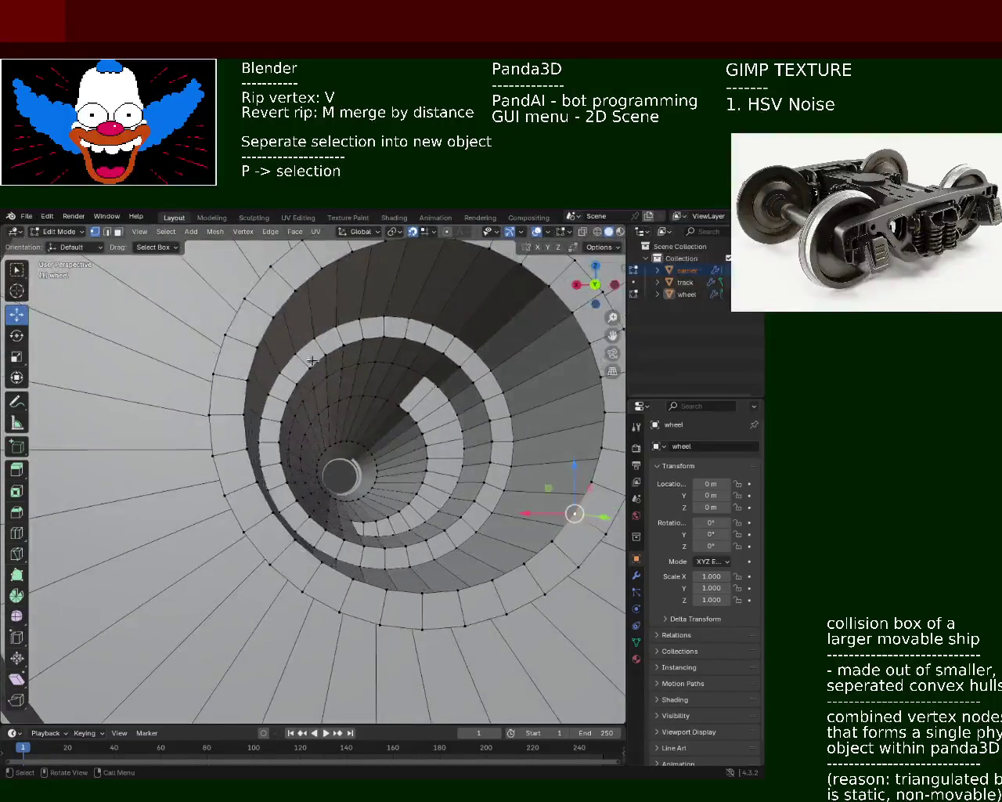
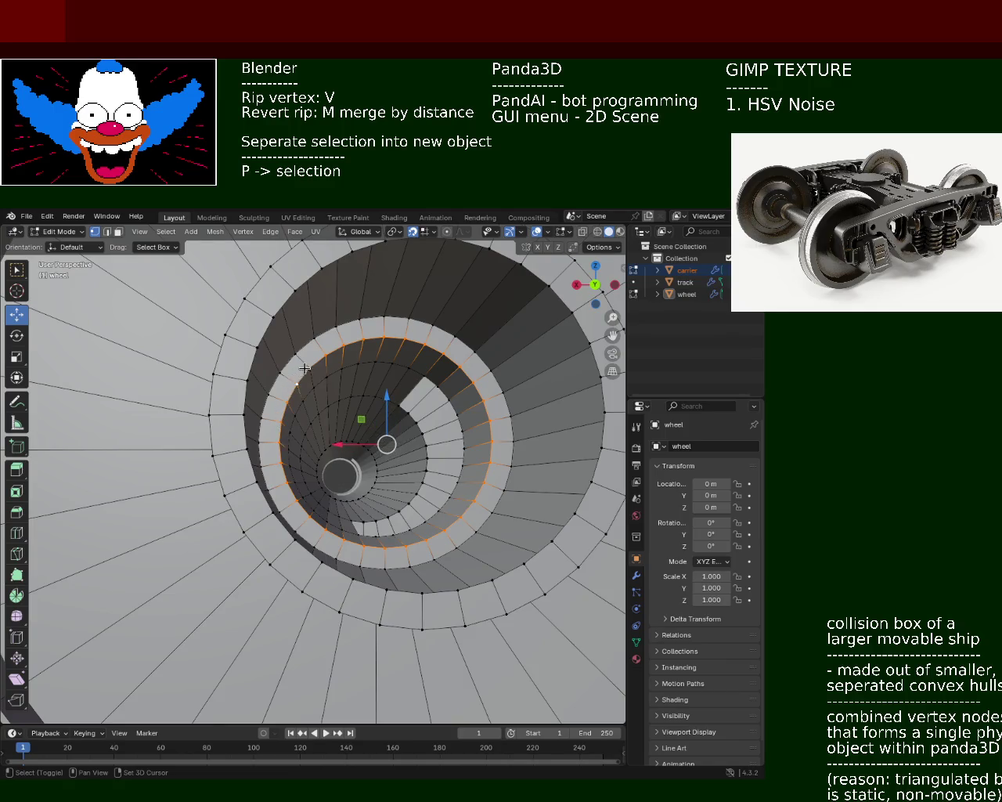
Try moving the bore's inner edge loop along Y (1, 3, 2, 1 m), then leave it in place.
middle_click_drag(387, 384, 361, 389)
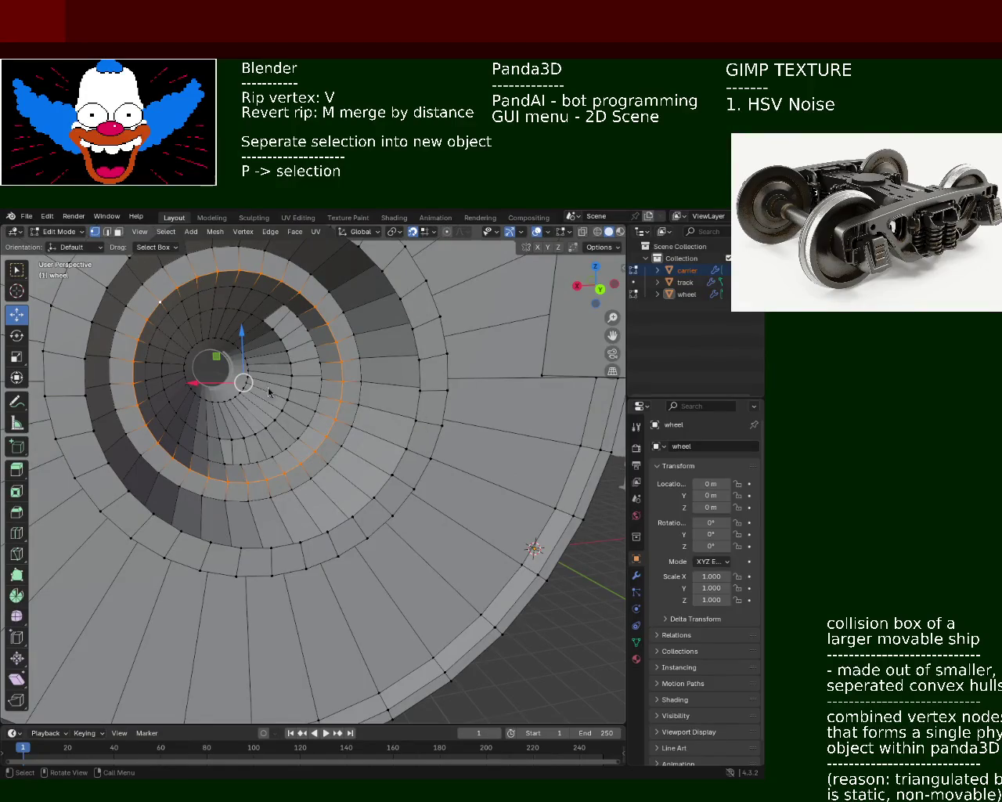
middle_click_drag(269, 391, 337, 423)
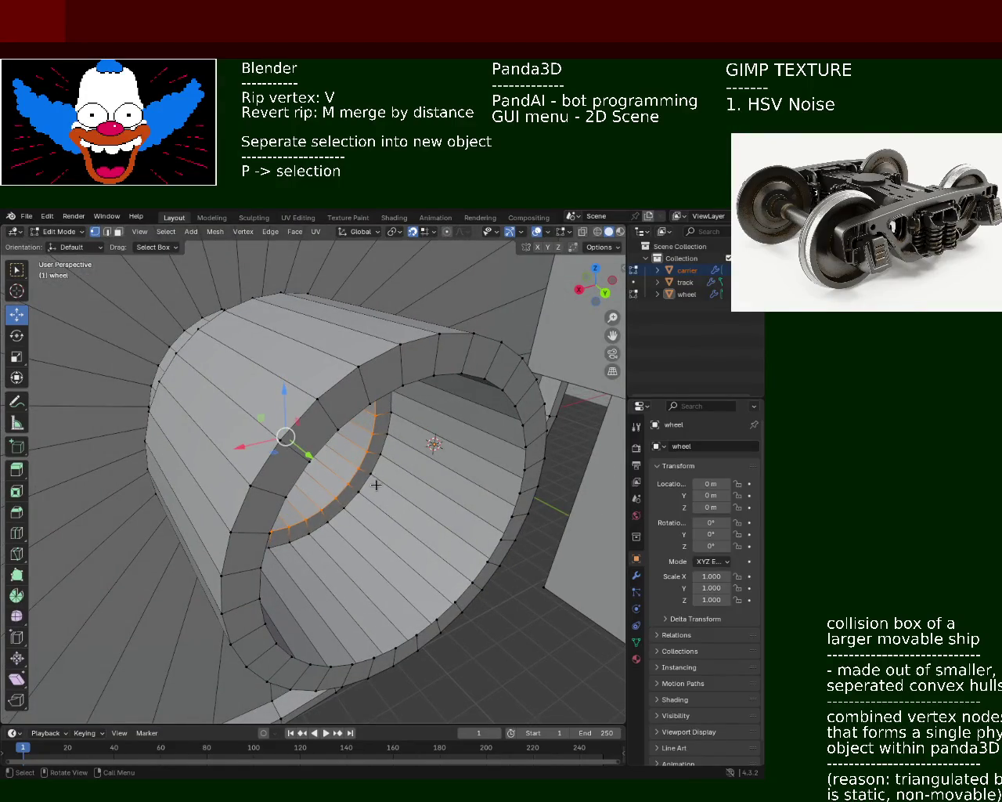
key("g")
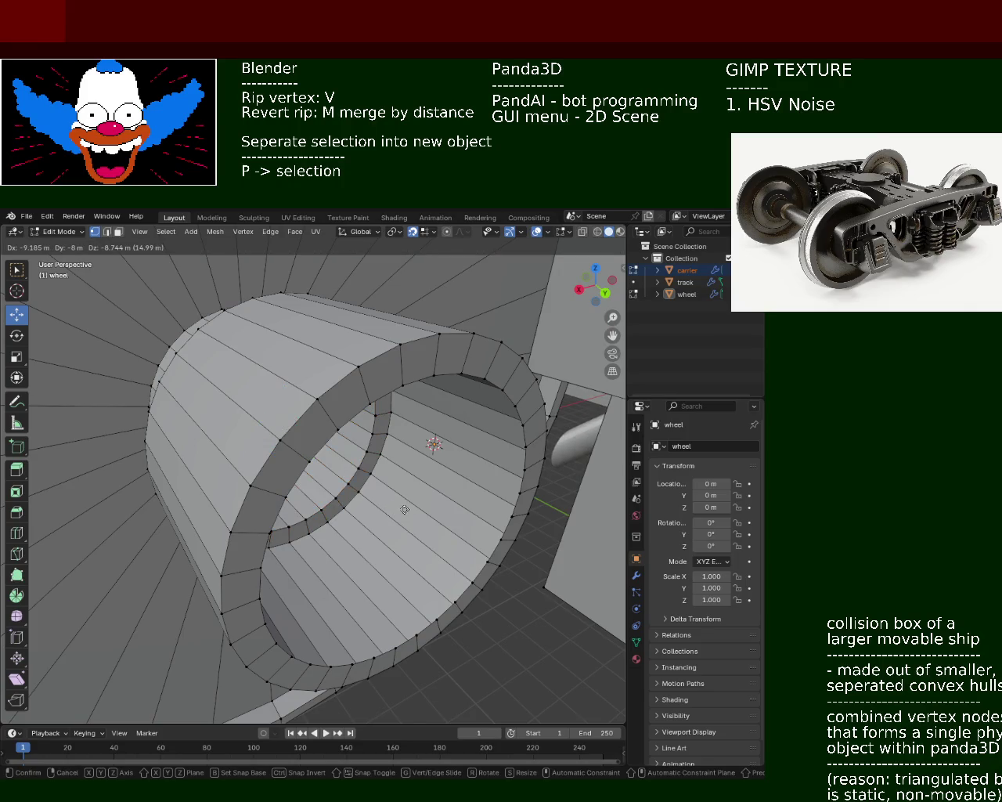
key("y")
key("1")
key("BackSpace")
key("3")
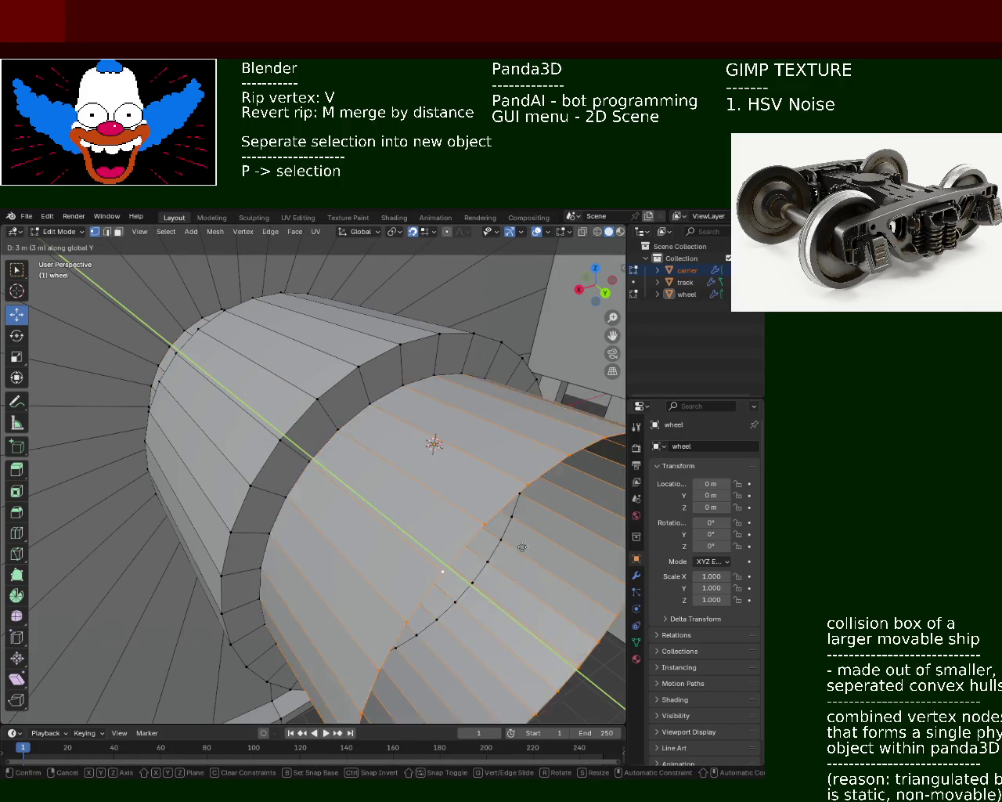
key("BackSpace")
key("2")
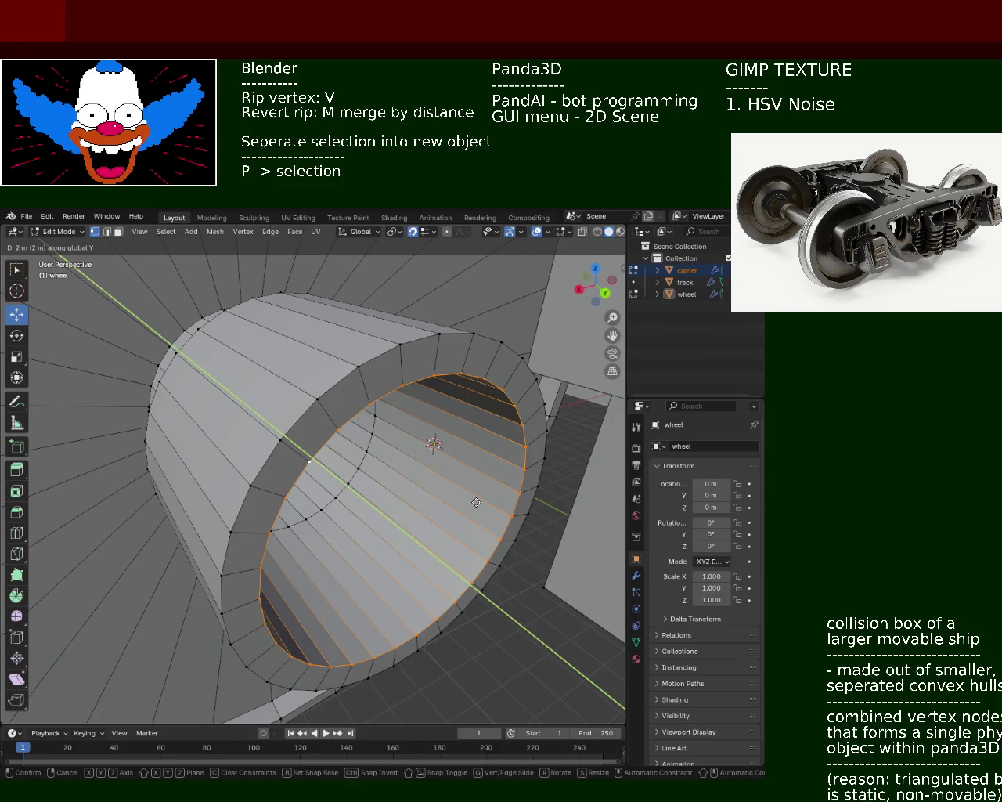
key("BackSpace")
key("1")
key("BackSpace")
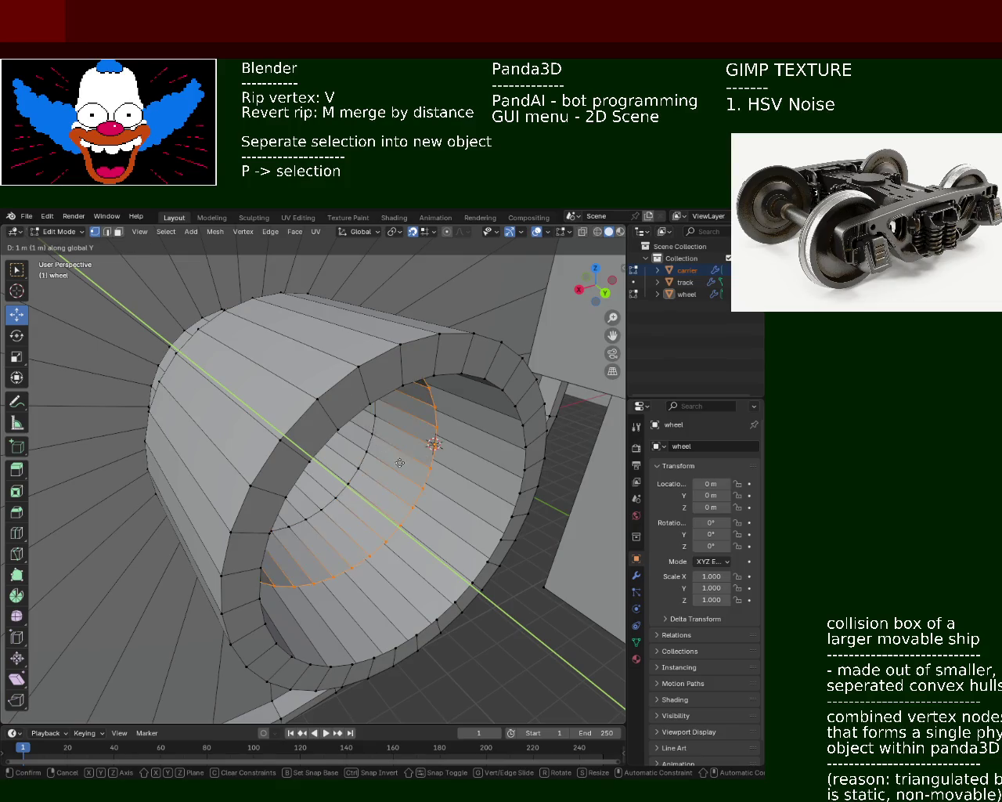
key("Return")
Push the bore's inner ring 2 m along Y to deepen the axle hole.
mouse_move(407, 491)
middle_mouse_down()
mouse_move(347, 455)
mouse_move(339, 483)
middle_mouse_up()
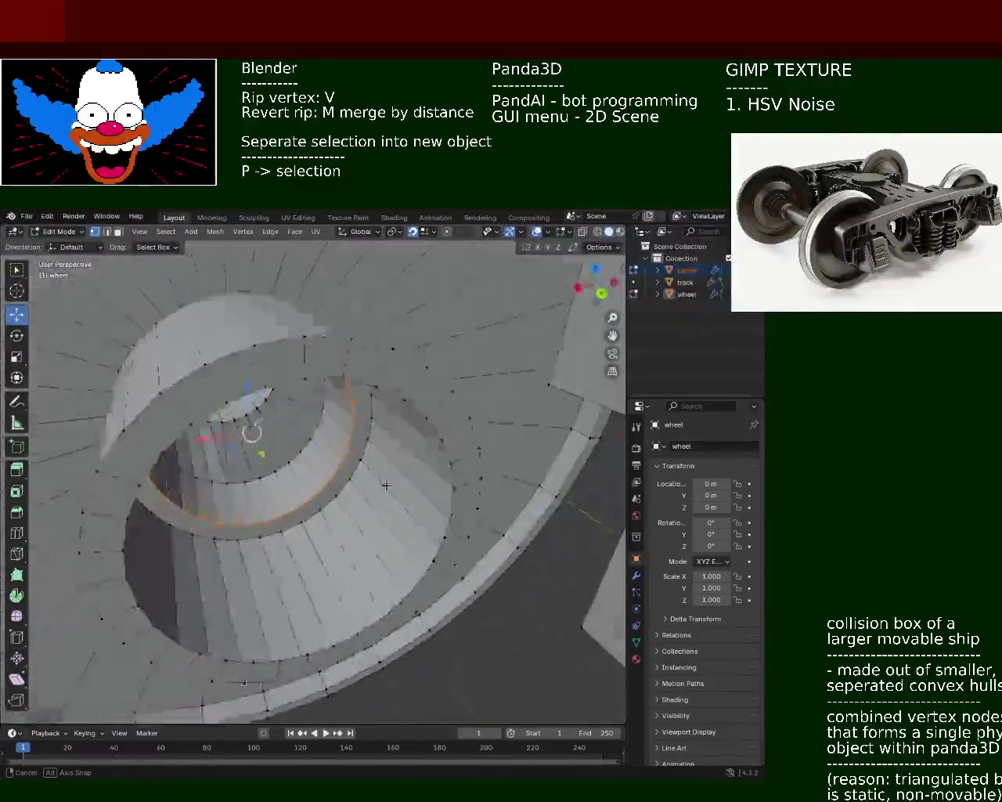
middle_click_drag(339, 483, 407, 476)
key("g")
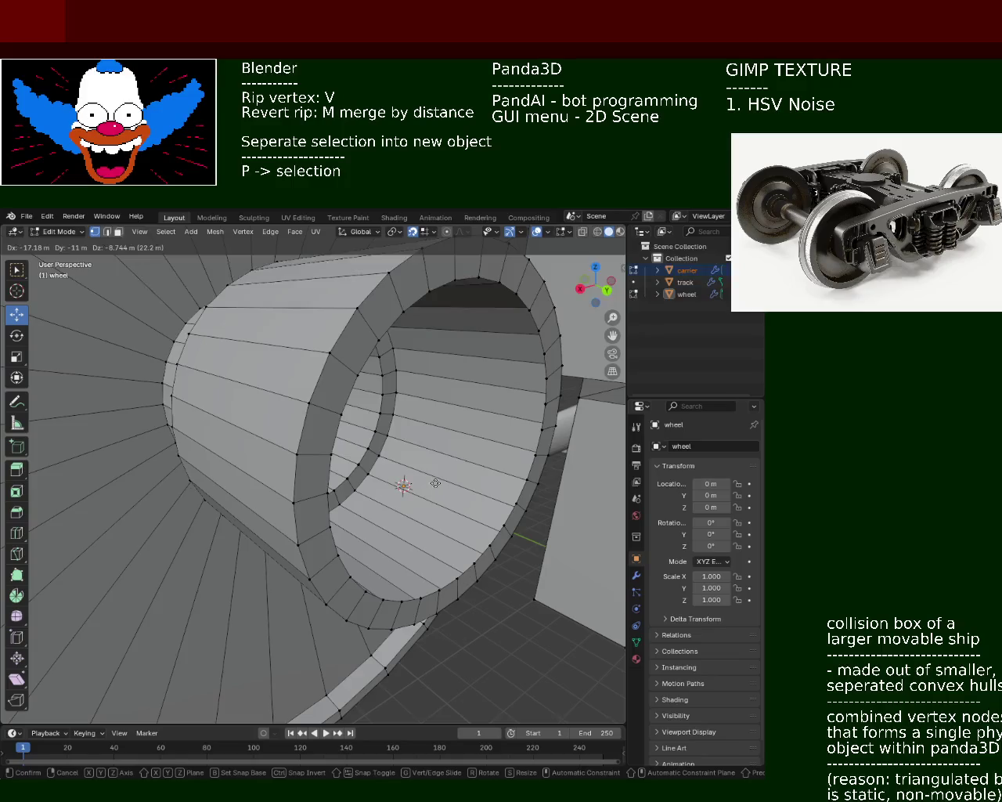
key("y")
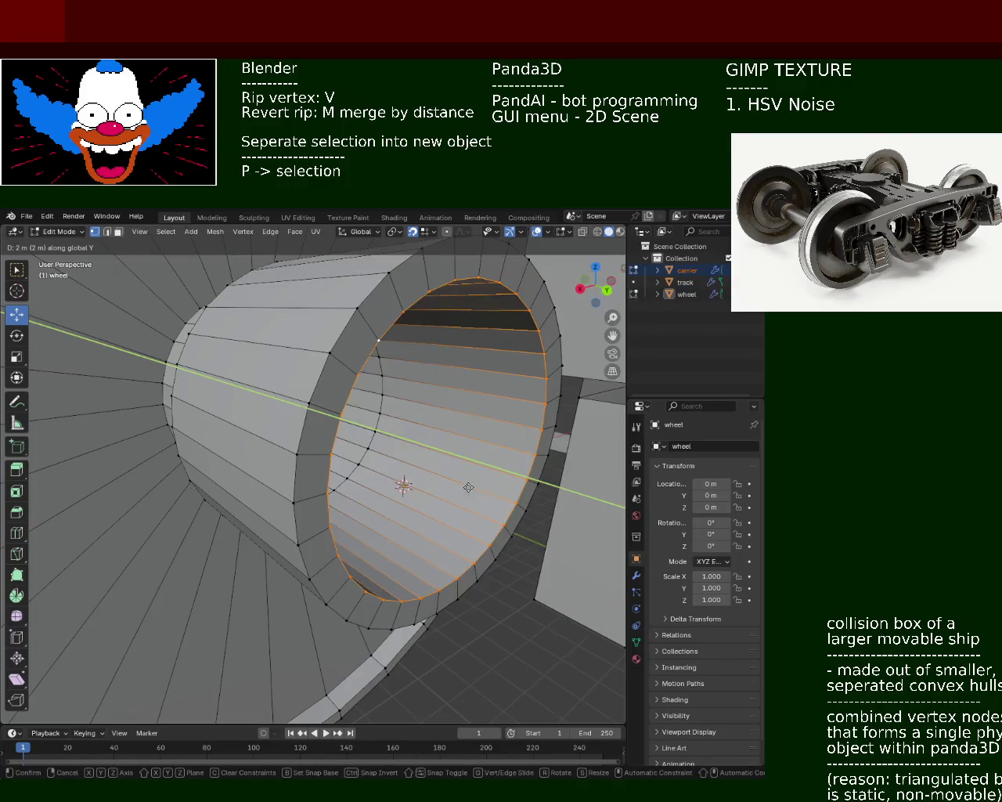
left_click(399, 452)
mouse_move(398, 452)
middle_mouse_down()
mouse_move(349, 434)
mouse_move(360, 429)
middle_mouse_up()
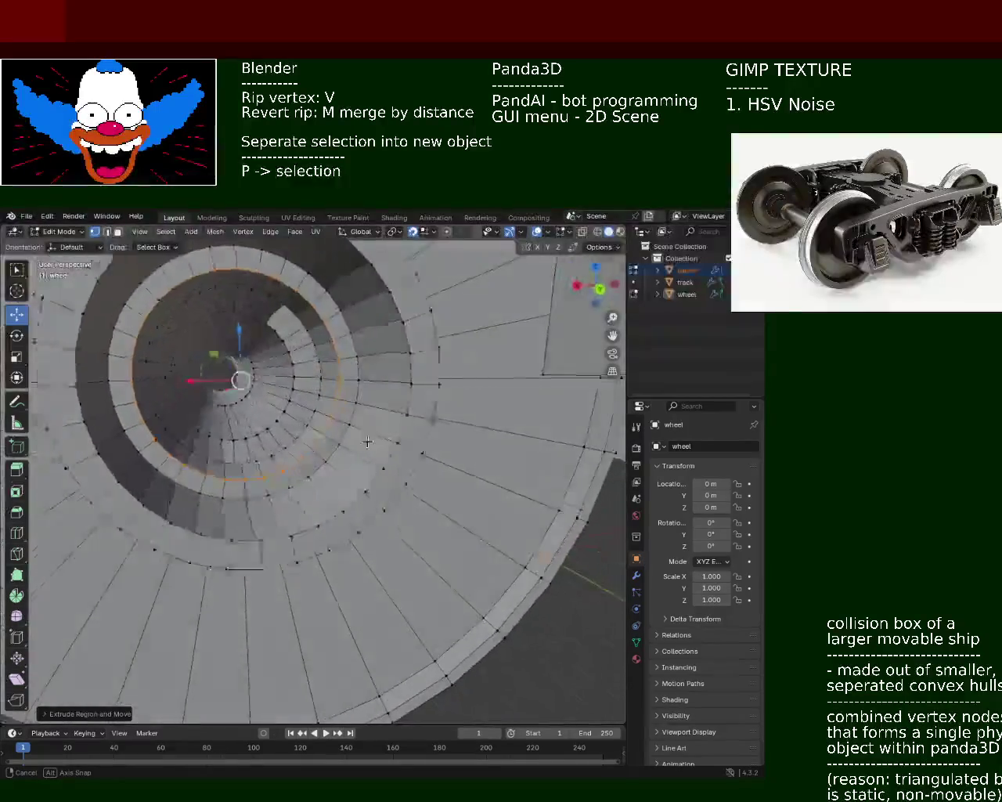
middle_click_drag(359, 429, 320, 441)
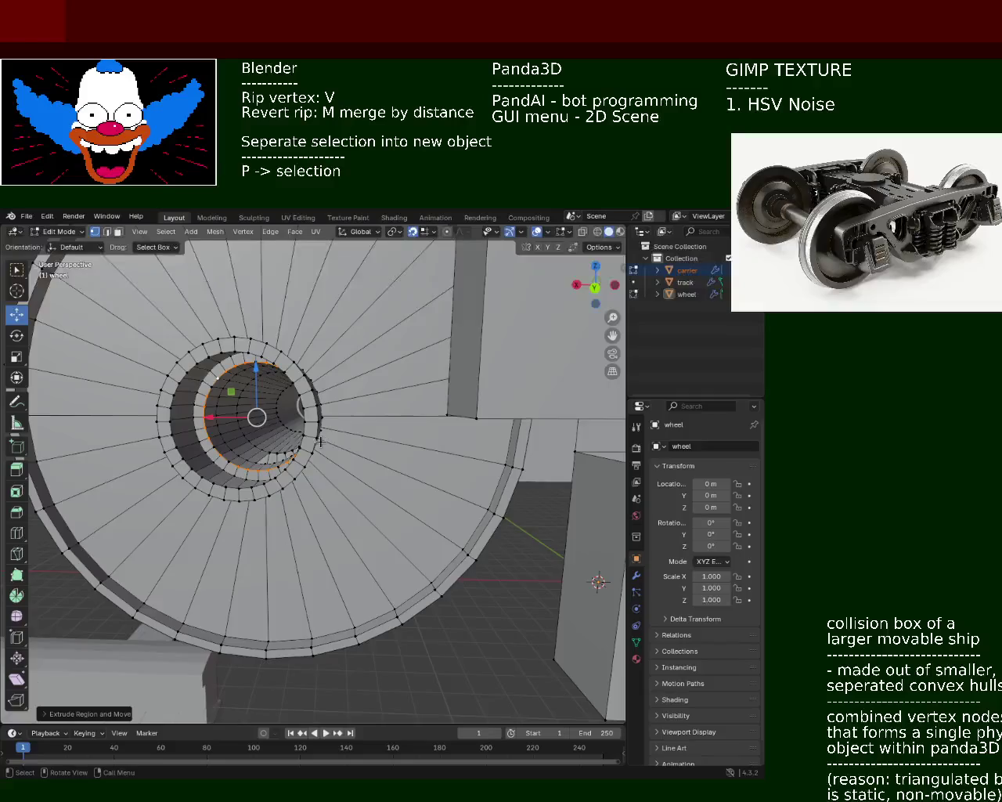
key("KP_3")
key("KP_1")
key("ctrl+KP_7")
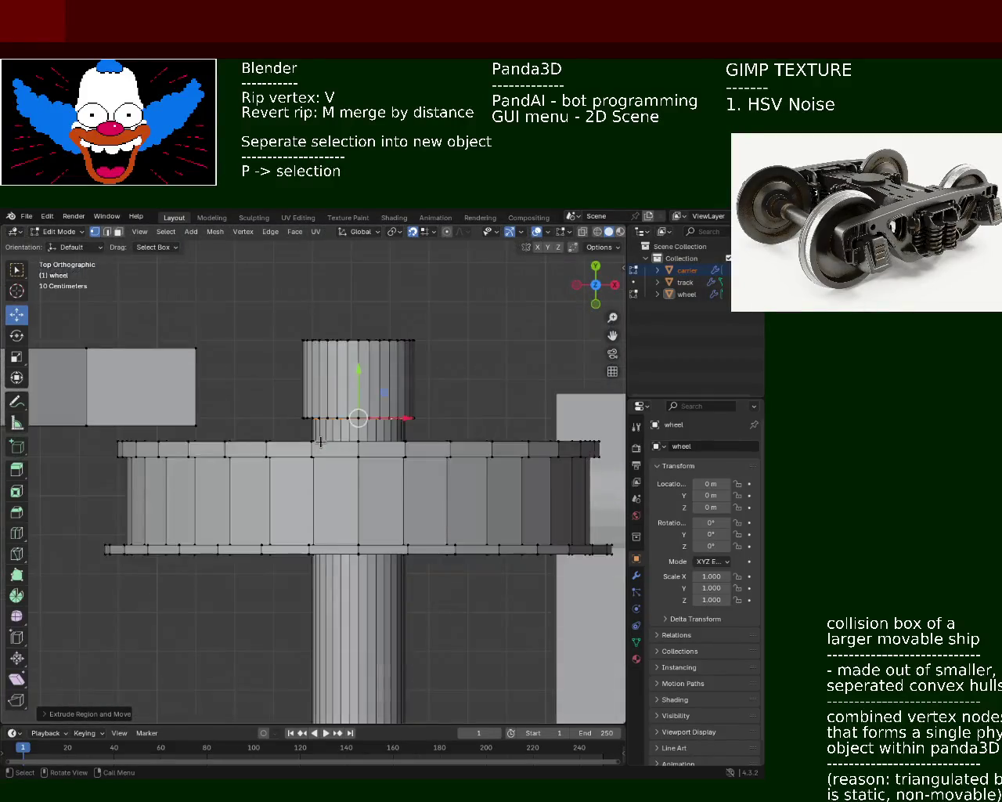
key("KP_8")
key("KP_8")
key("KP_8")
key("KP_8")
key("KP_8")
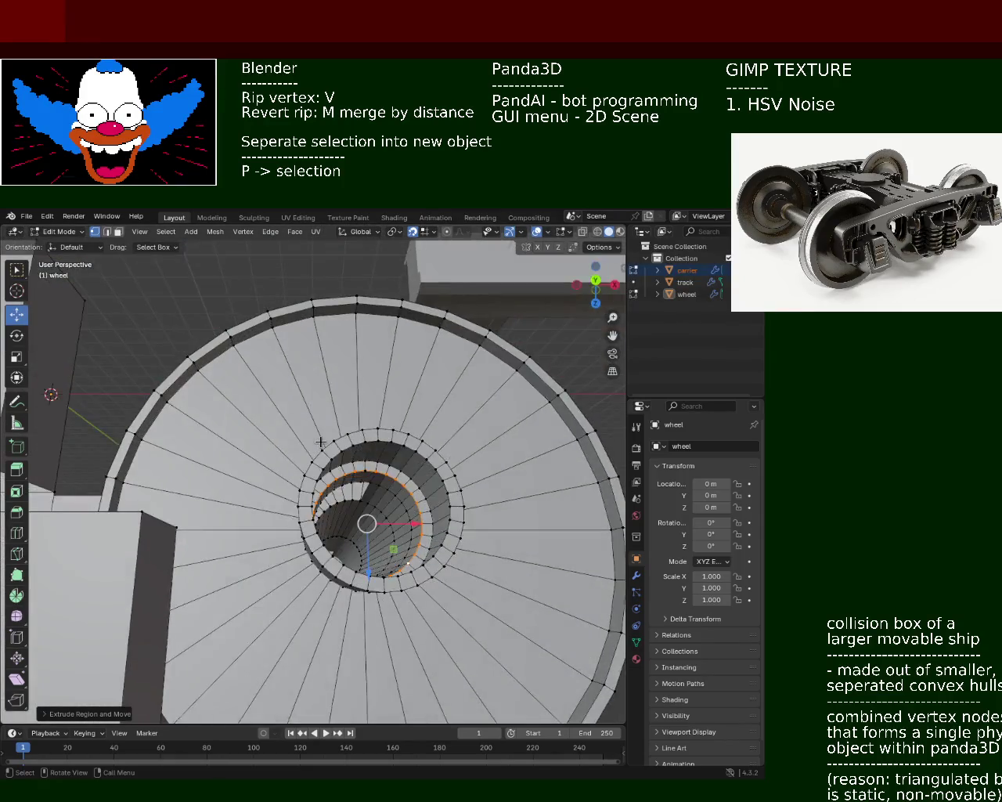
key("KP_6")
key("KP_4")
key("KP_6")
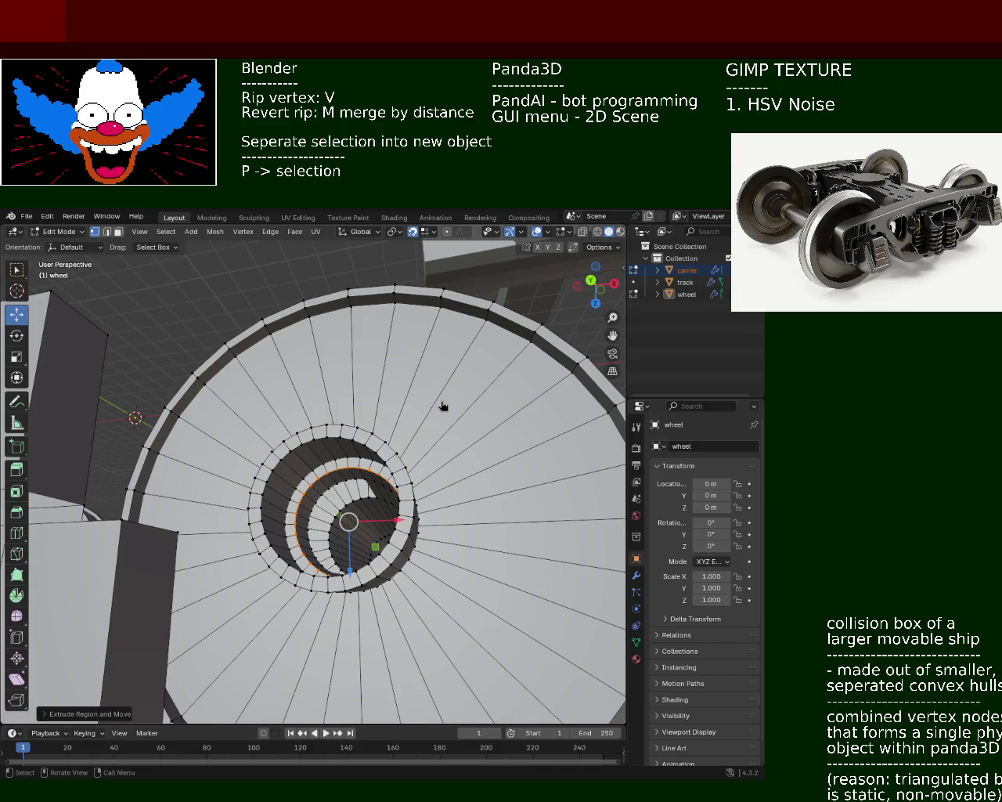
mouse_move(306, 408)
middle_mouse_down()
mouse_move(368, 479)
mouse_move(349, 486)
mouse_move(363, 498)
mouse_move(411, 493)
mouse_move(412, 477)
mouse_move(434, 461)
mouse_move(402, 459)
mouse_move(417, 507)
mouse_move(436, 480)
middle_mouse_up()
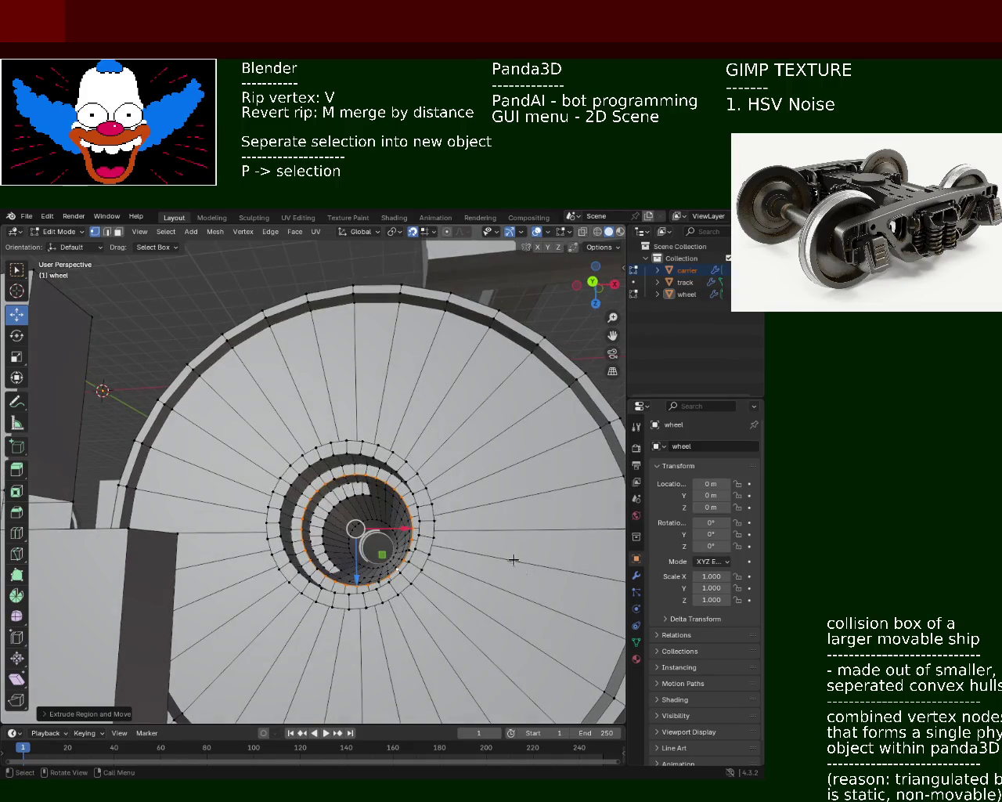
mouse_move(454, 558)
middle_mouse_down()
mouse_move(404, 543)
mouse_move(353, 499)
mouse_move(368, 547)
mouse_move(434, 441)
mouse_move(444, 506)
mouse_move(420, 572)
mouse_move(410, 533)
mouse_move(489, 530)
mouse_move(376, 514)
mouse_move(339, 489)
middle_mouse_up()
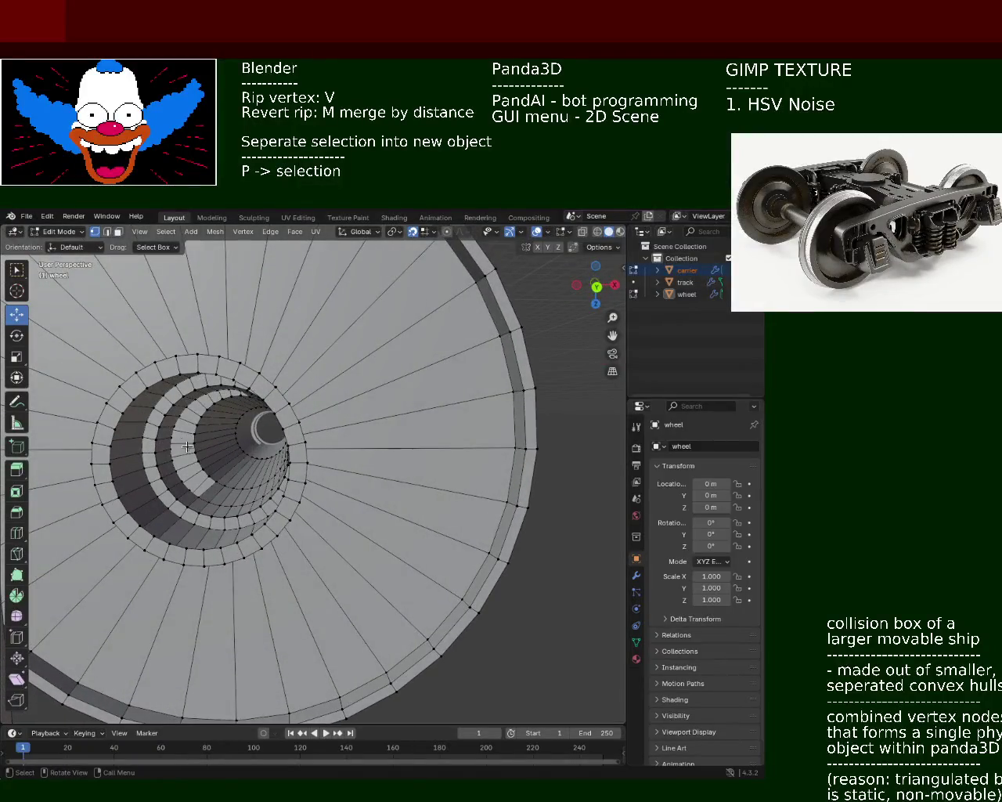
mouse_move(177, 433)
middle_mouse_down()
mouse_move(146, 409)
mouse_move(123, 527)
mouse_move(23, 454)
mouse_move(201, 427)
middle_mouse_up()
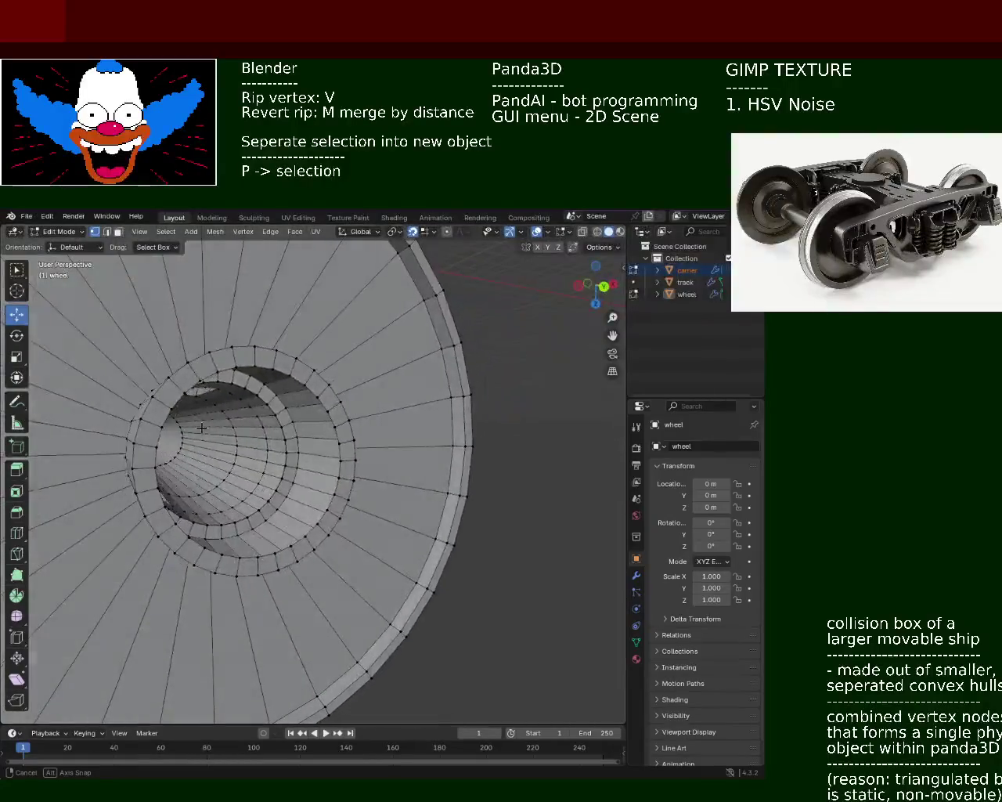
left_click(47, 216)
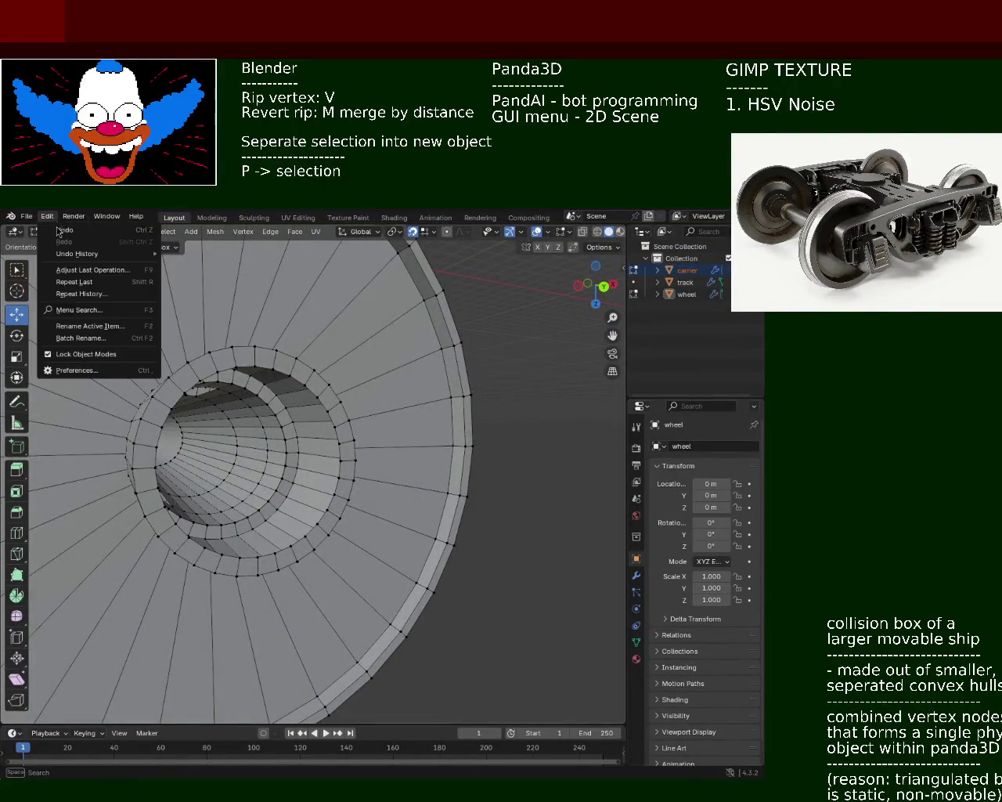
Undo the last bore edit, then orbit and zoom out to see the hub and bogie.
left_click(62, 229)
middle_click_drag(165, 438, 178, 439)
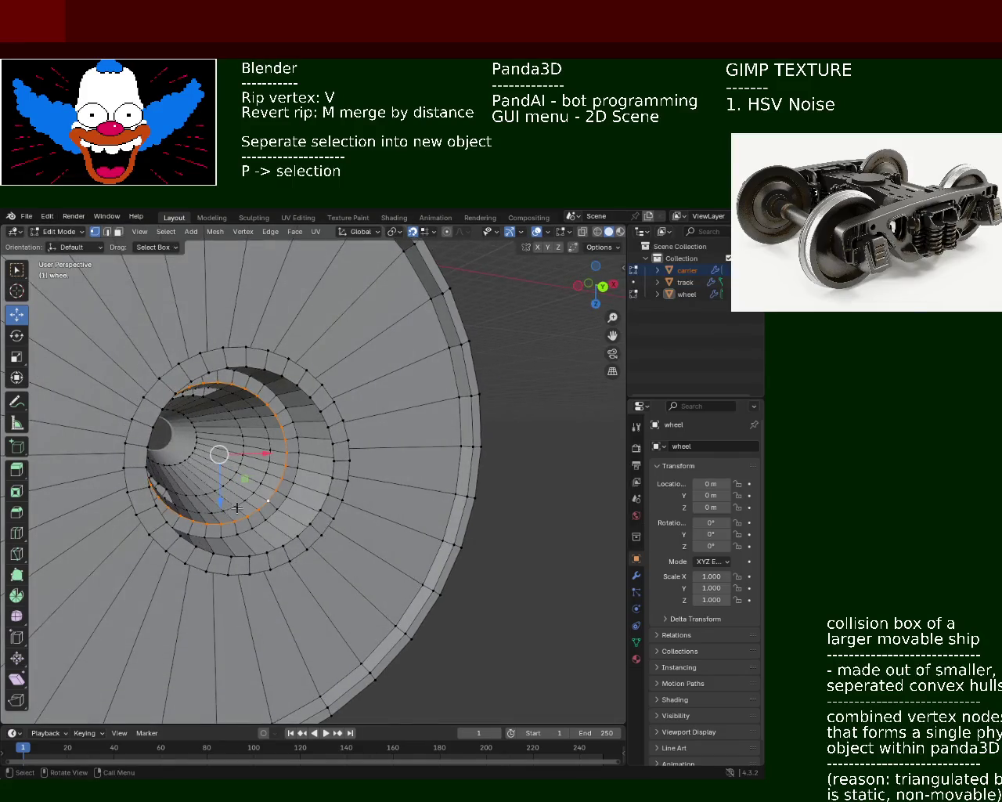
mouse_move(283, 539)
middle_mouse_down()
mouse_move(376, 509)
mouse_move(344, 552)
middle_mouse_up()
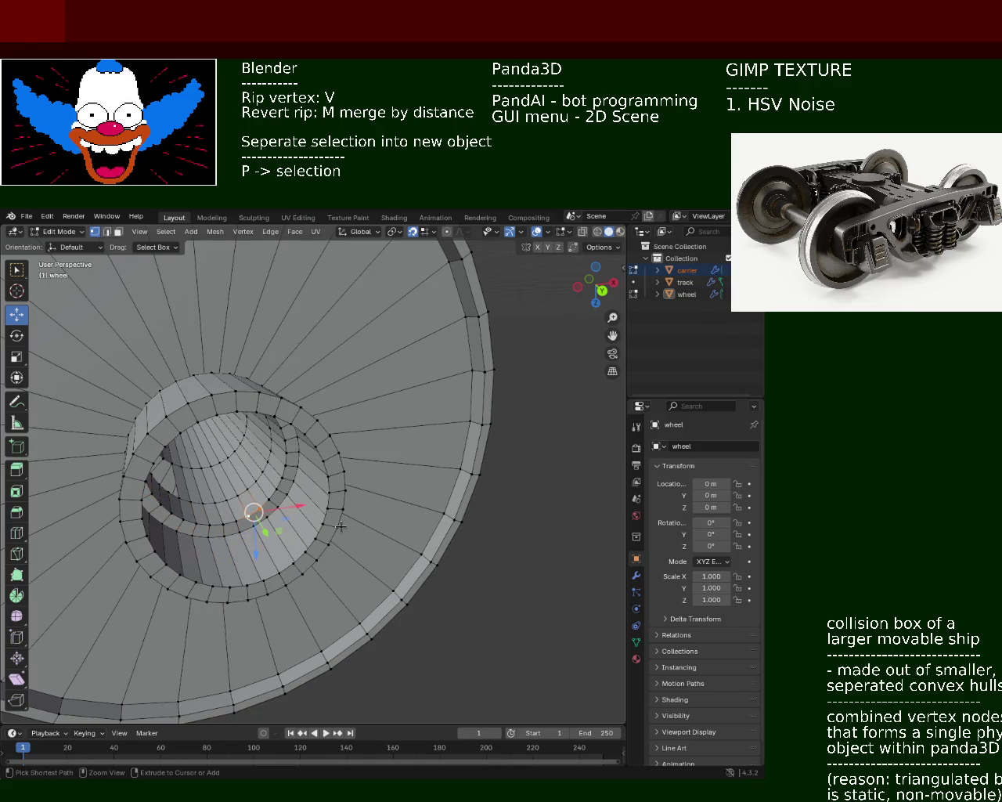
middle_click_drag(340, 526, 240, 498)
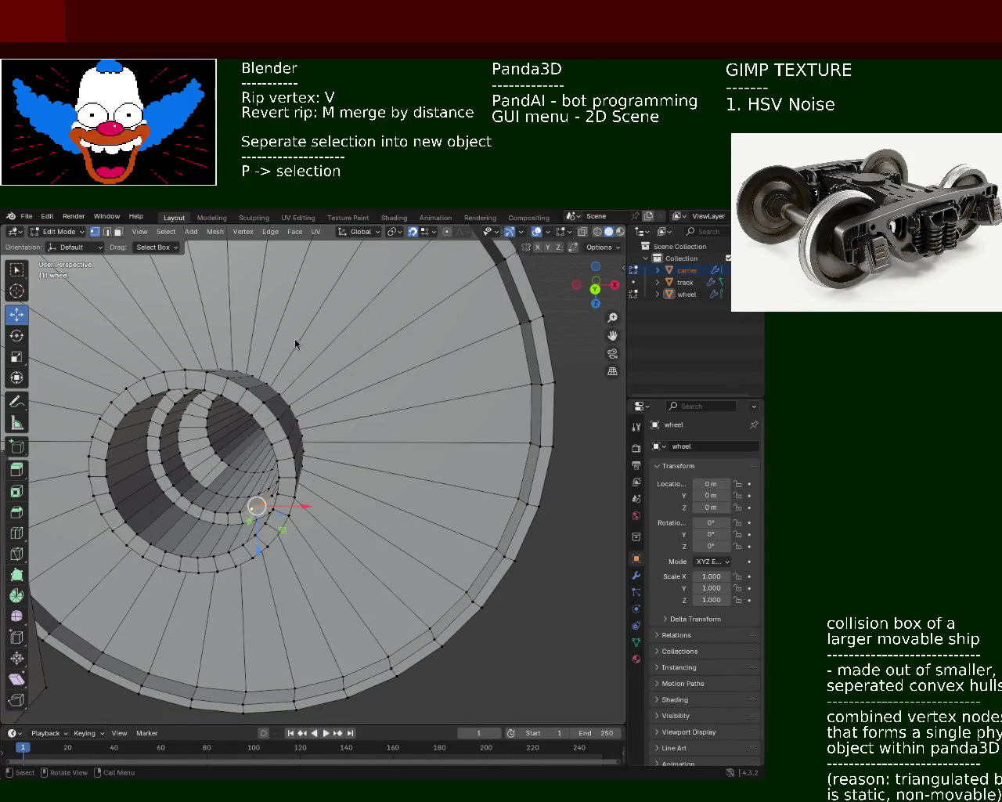
mouse_move(232, 409)
middle_mouse_down()
mouse_move(418, 422)
mouse_move(344, 438)
mouse_move(232, 416)
mouse_move(253, 397)
mouse_move(347, 443)
mouse_move(325, 414)
middle_mouse_up()
scroll(347, 443, "down", 5)
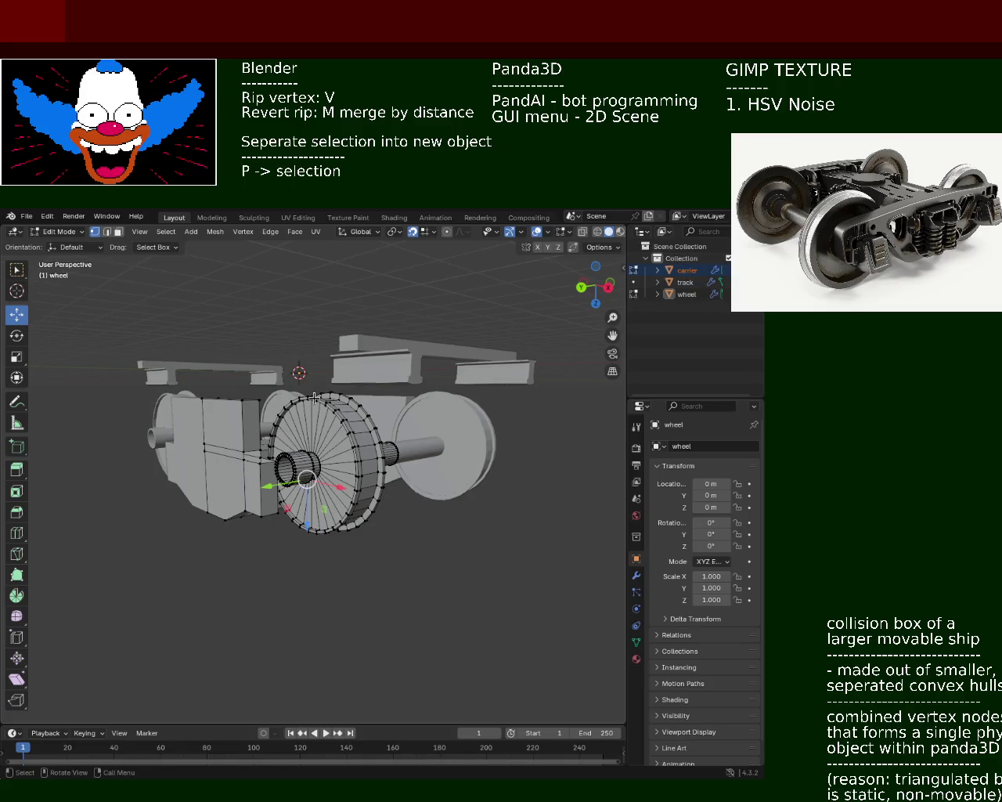
middle_click_drag(359, 423, 330, 454)
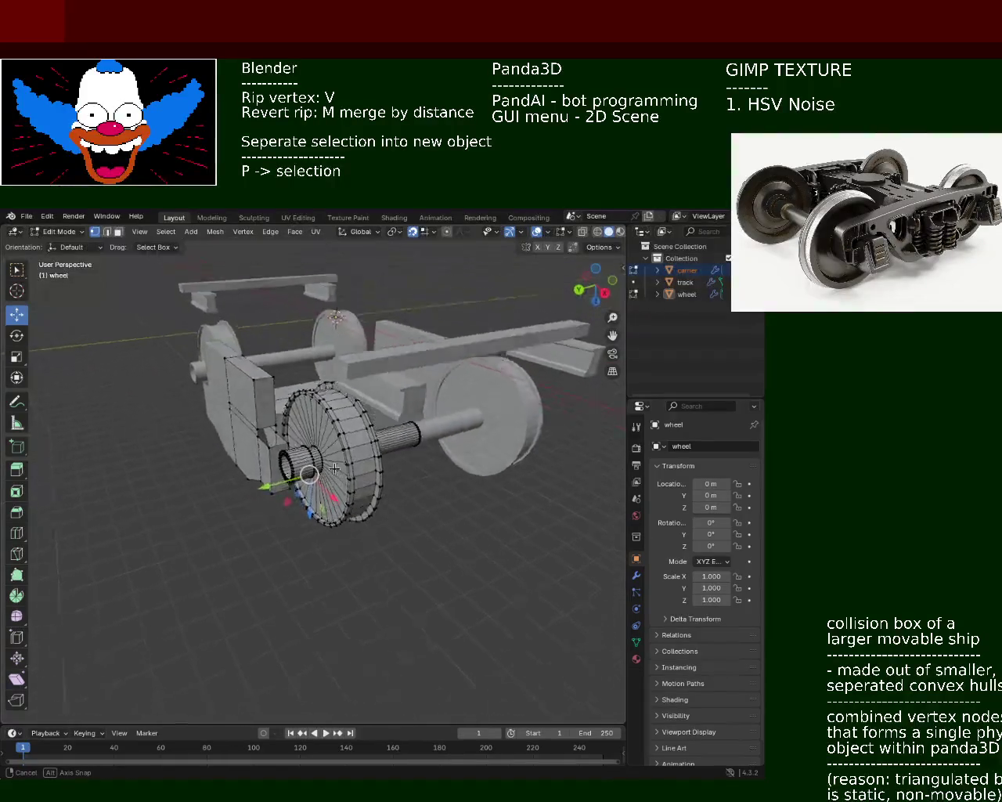
mouse_move(496, 446)
middle_mouse_down()
mouse_move(257, 485)
mouse_move(382, 421)
mouse_move(365, 405)
mouse_move(384, 418)
mouse_move(405, 398)
mouse_move(407, 494)
middle_mouse_up()
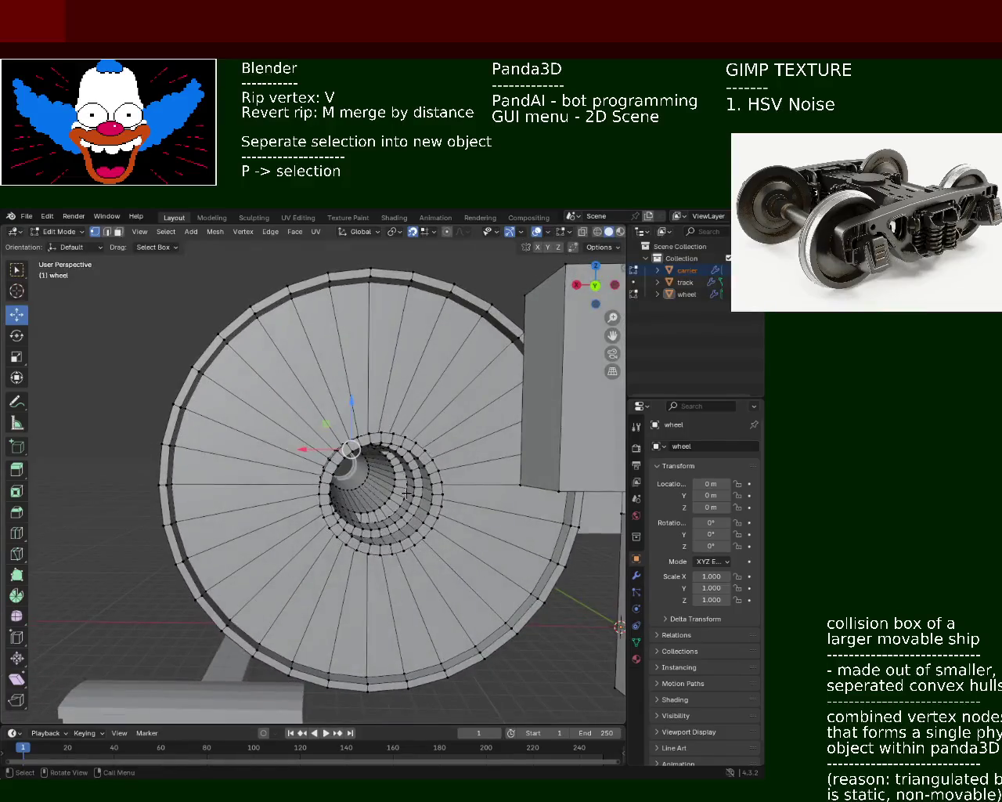
mouse_move(362, 537)
middle_mouse_down()
mouse_move(380, 498)
mouse_move(358, 488)
mouse_move(362, 503)
mouse_move(435, 495)
mouse_move(339, 495)
mouse_move(257, 591)
mouse_move(392, 501)
mouse_move(380, 532)
mouse_move(374, 508)
mouse_move(402, 526)
mouse_move(388, 545)
mouse_move(388, 468)
middle_mouse_up()
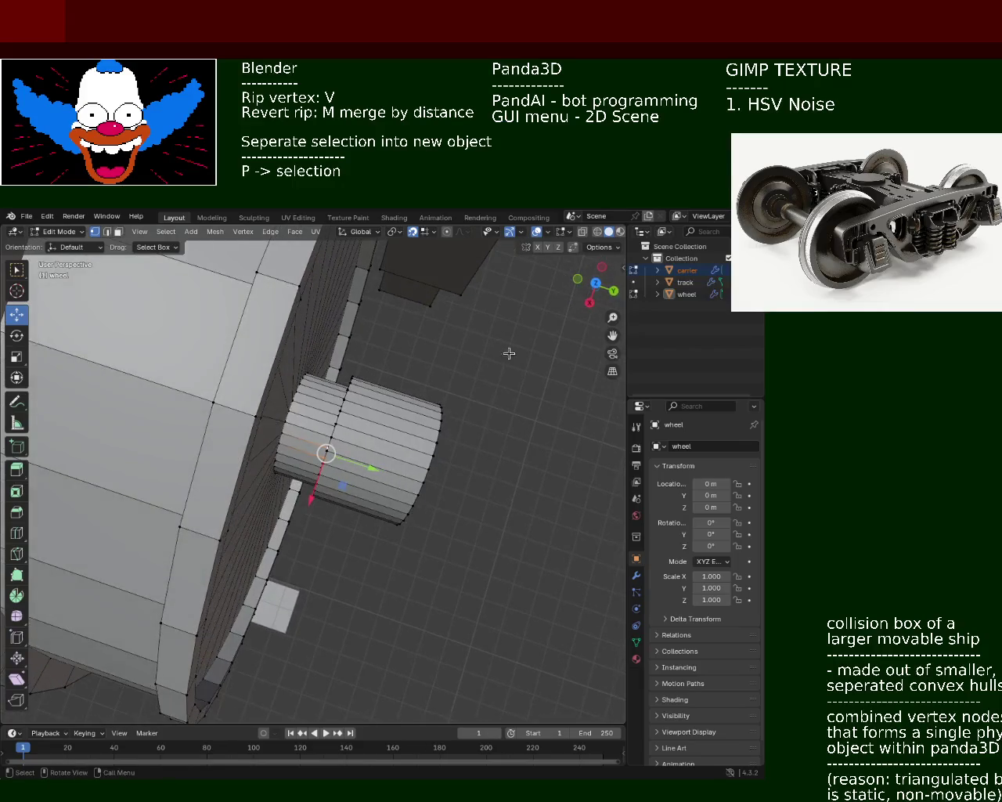
In wireframe, box-select the cylinder stub, delete its vertices, and return to Solid shading.
left_click(598, 233)
mouse_move(448, 580)
left_mouse_down()
mouse_move(397, 432)
mouse_move(399, 389)
left_mouse_up()
middle_click_drag(377, 566, 404, 539)
left_click_drag(351, 339, 320, 533)
left_click_drag(334, 437, 337, 435)
mouse_move(380, 537)
left_mouse_down("shift")
mouse_move(465, 410)
mouse_move(451, 360)
left_mouse_up("shift")
key("x")
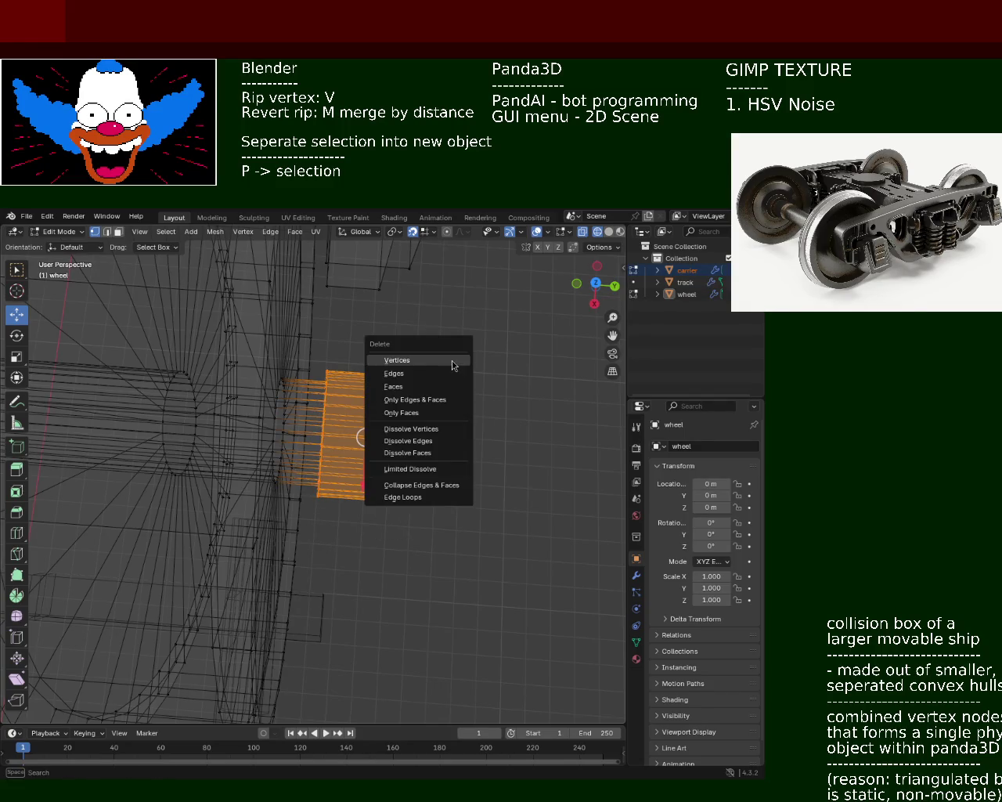
left_click(451, 360)
middle_click_drag(421, 413, 539, 284)
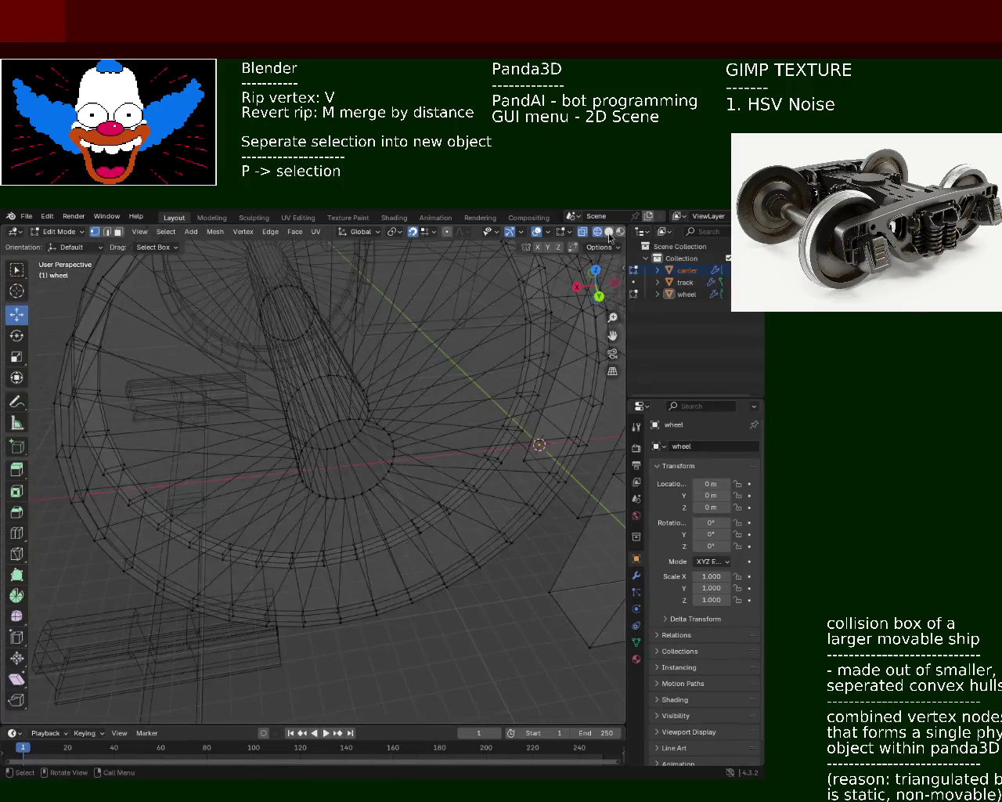
left_click(610, 236)
Select a vertex on the bore's rim and the neighbouring vertices below the bore.
scroll(374, 398, "up", 3)
mouse_move(373, 398)
middle_mouse_down()
mouse_move(416, 410)
mouse_move(358, 454)
mouse_move(306, 418)
mouse_move(311, 400)
mouse_move(336, 448)
middle_mouse_up()
left_click(322, 445, "shift")
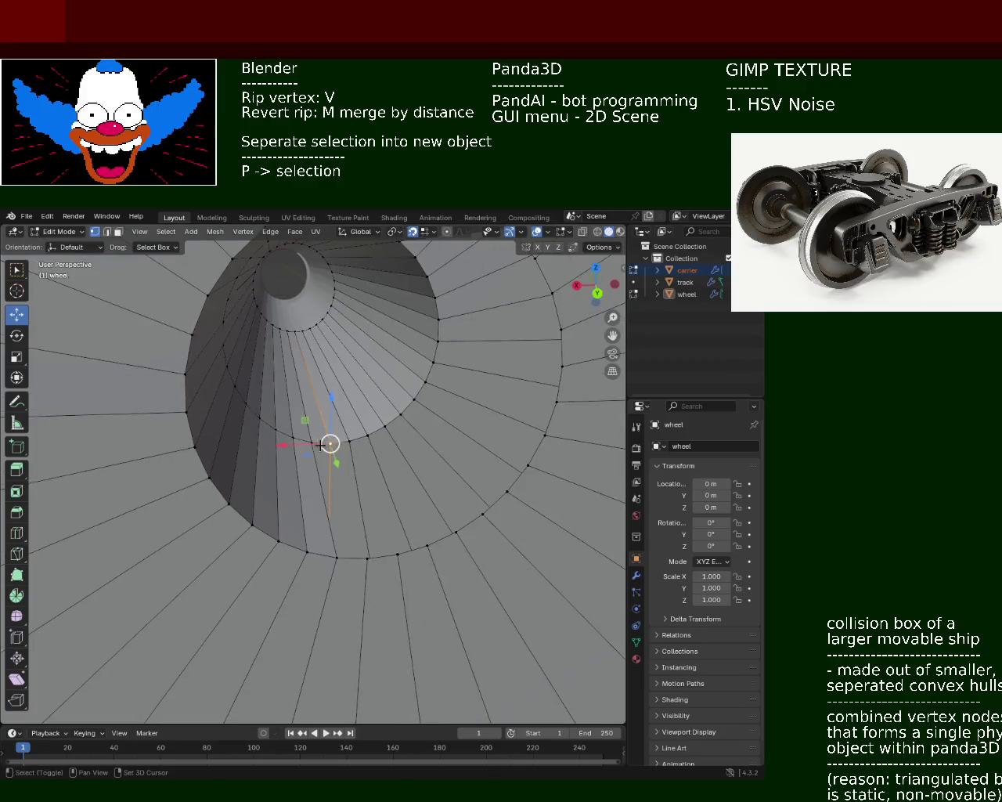
left_click(368, 555, "shift")
left_click(369, 556)
left_click(398, 553, "shift")
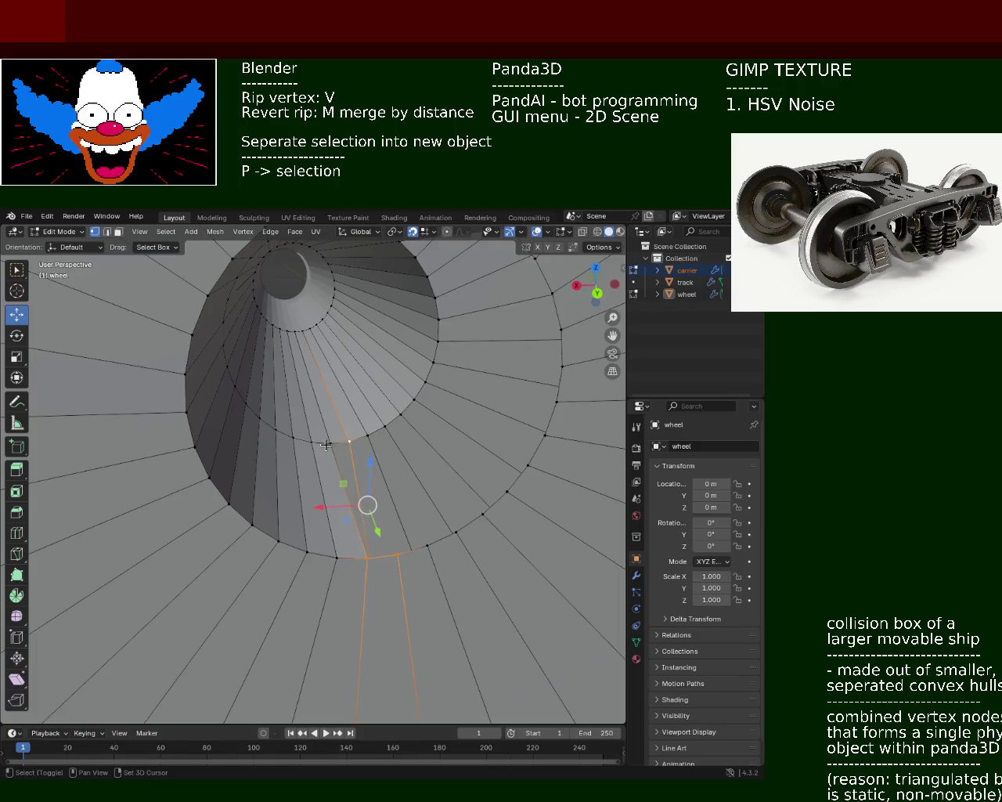
Select vertices near the hub ring, extending the selection outward along its edges.
left_click(397, 556, "shift")
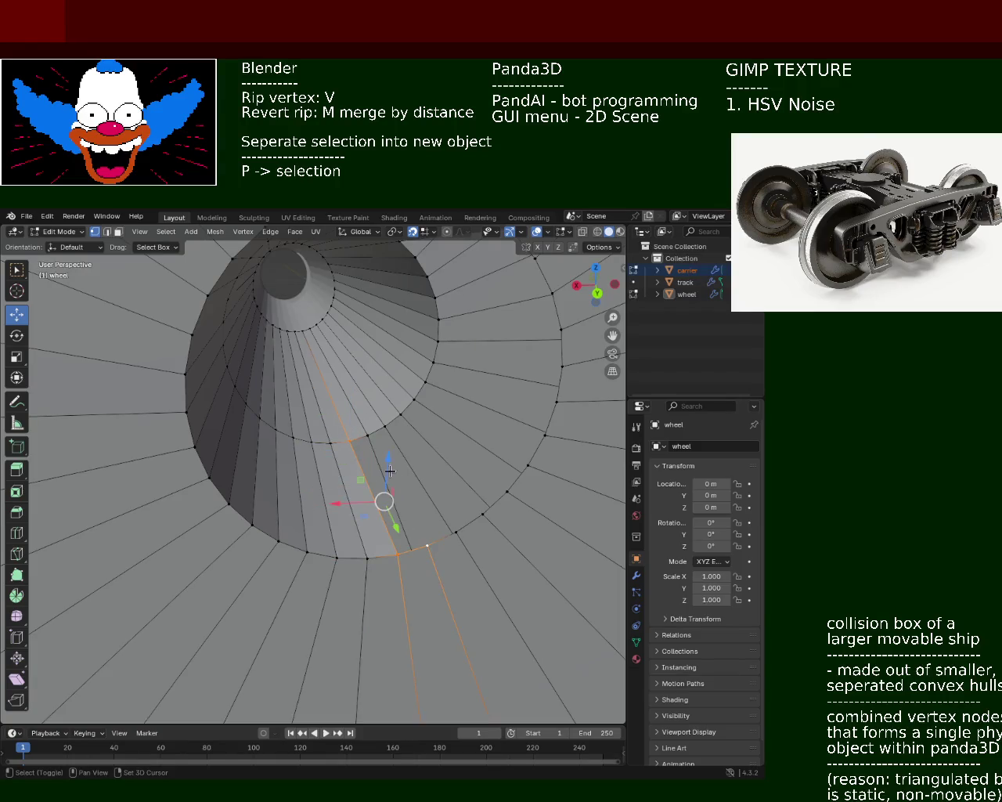
left_click(365, 435)
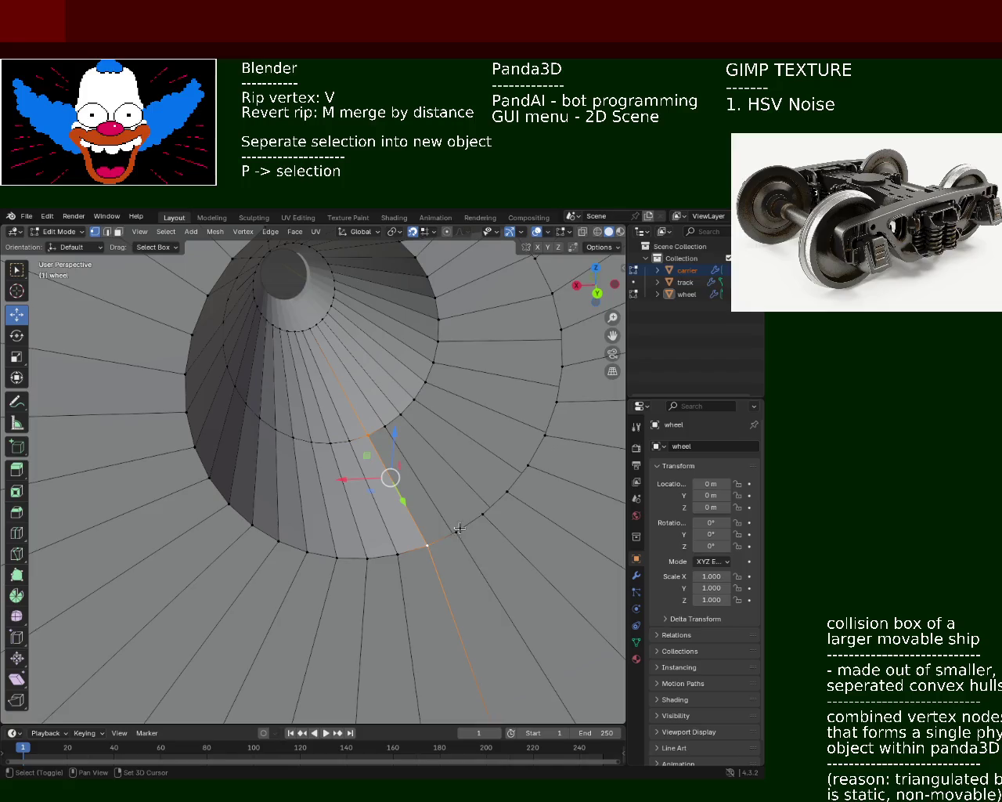
left_click(422, 457, "alt")
left_click(401, 412, "alt+shift")
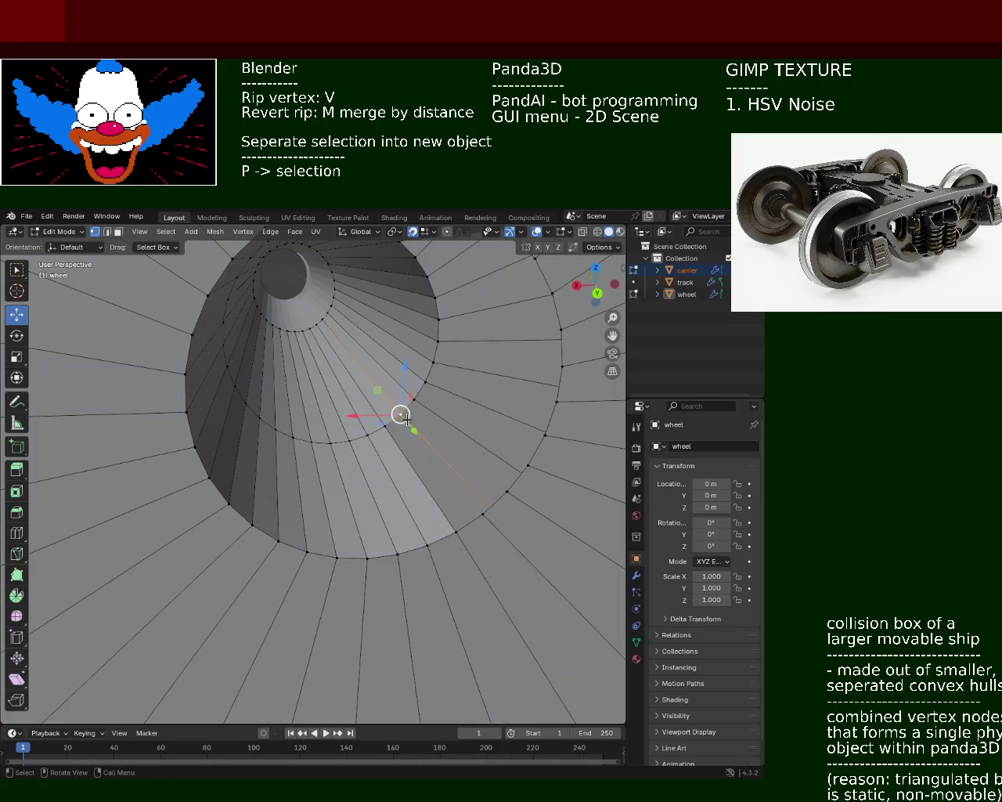
left_click(455, 531, "shift")
left_click(482, 515, "shift")
left_click(482, 515, "shift")
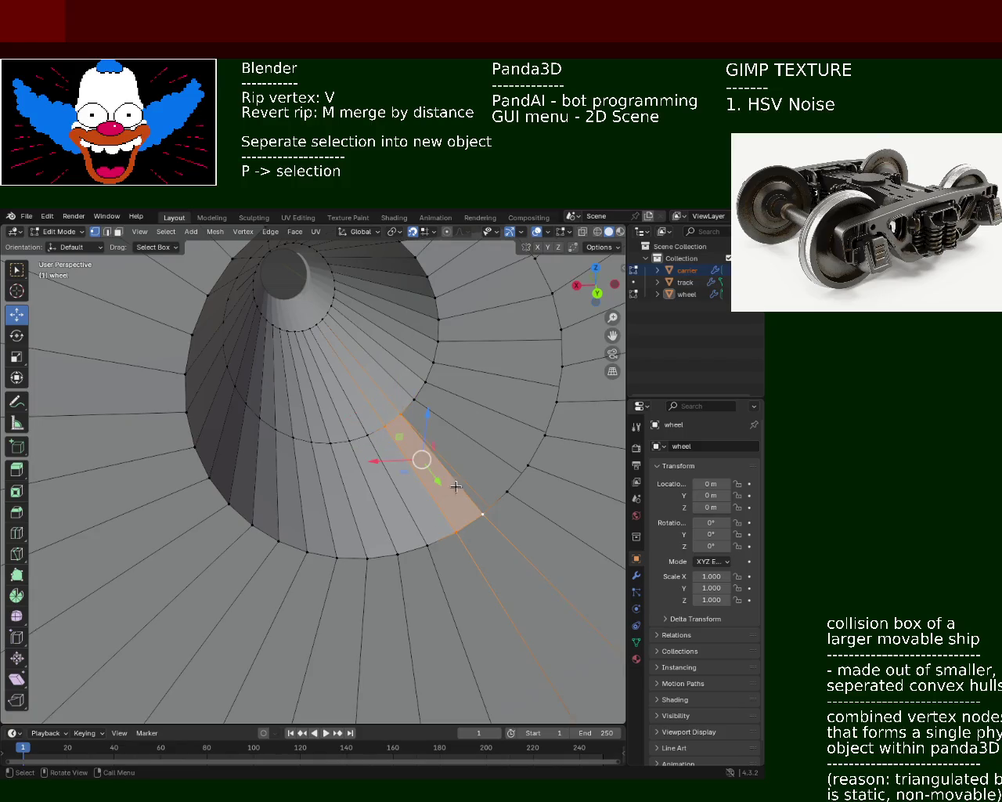
left_click(455, 532, "shift")
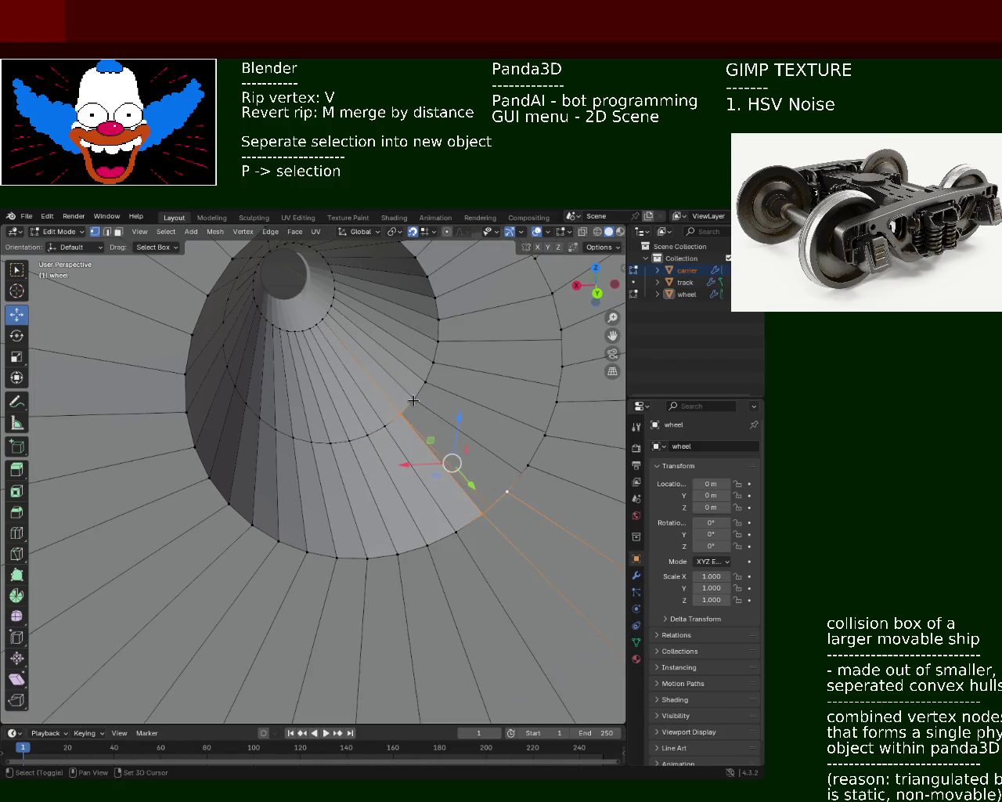
left_click(508, 491, "shift")
left_click(529, 463, "shift")
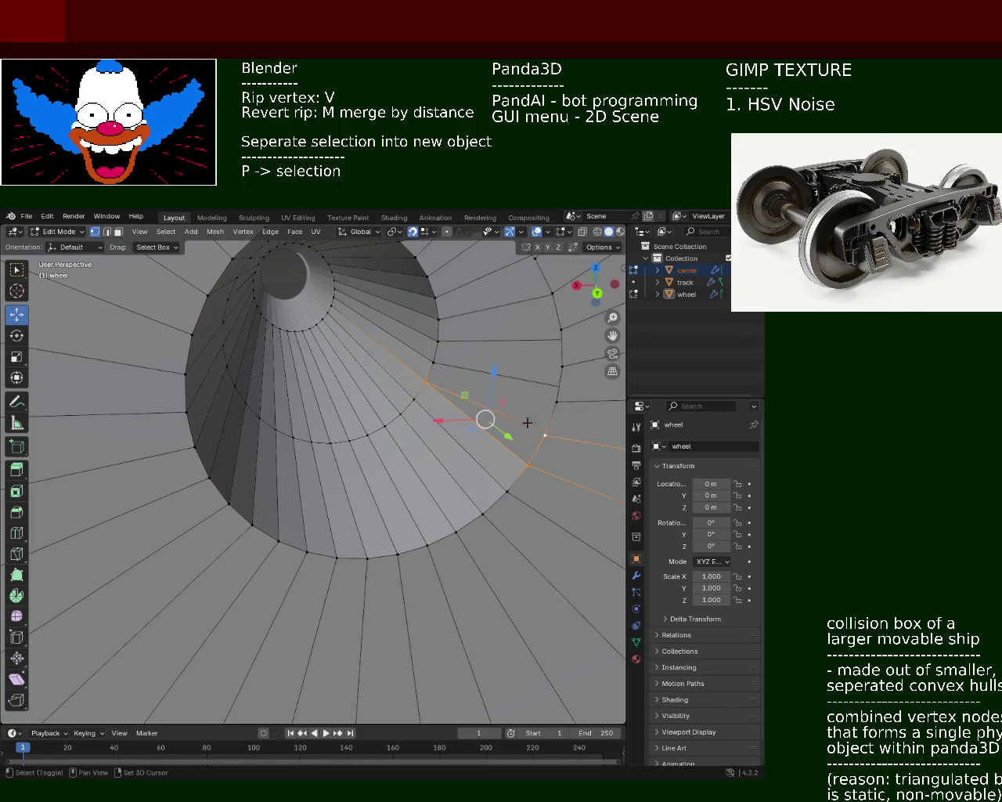
left_click(437, 368, "shift")
Look into the hole and build up the selection of rim vertices around it.
mouse_move(438, 375)
middle_mouse_down()
mouse_move(338, 479)
mouse_move(335, 516)
middle_mouse_up()
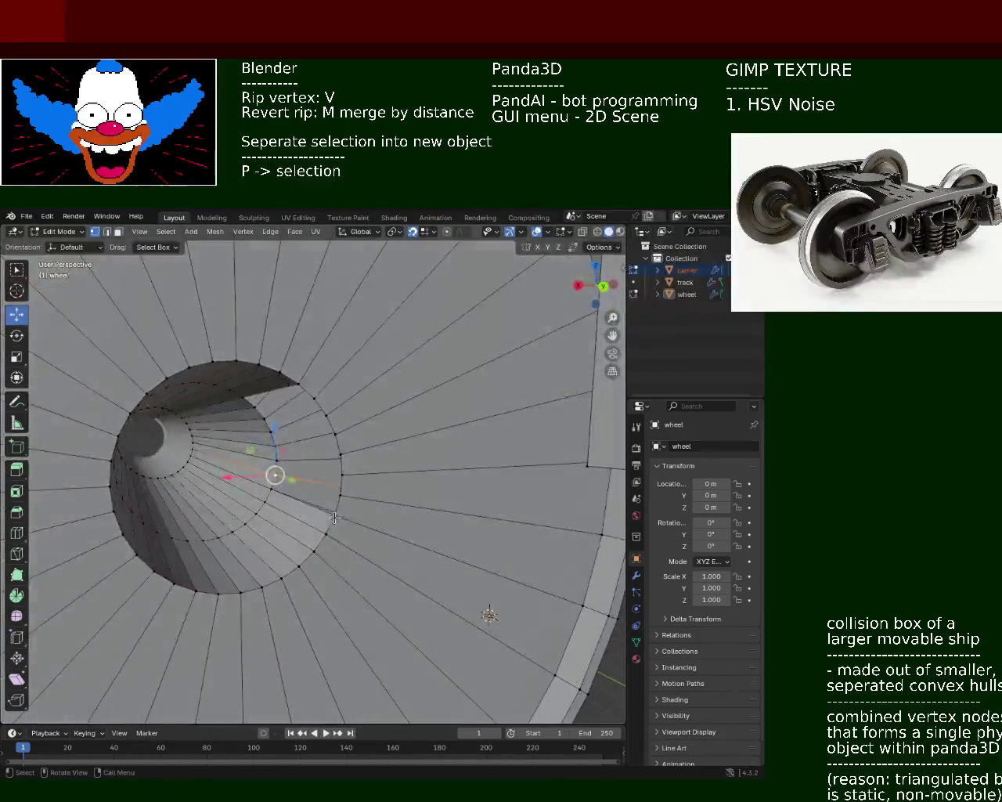
left_click(333, 509, "shift")
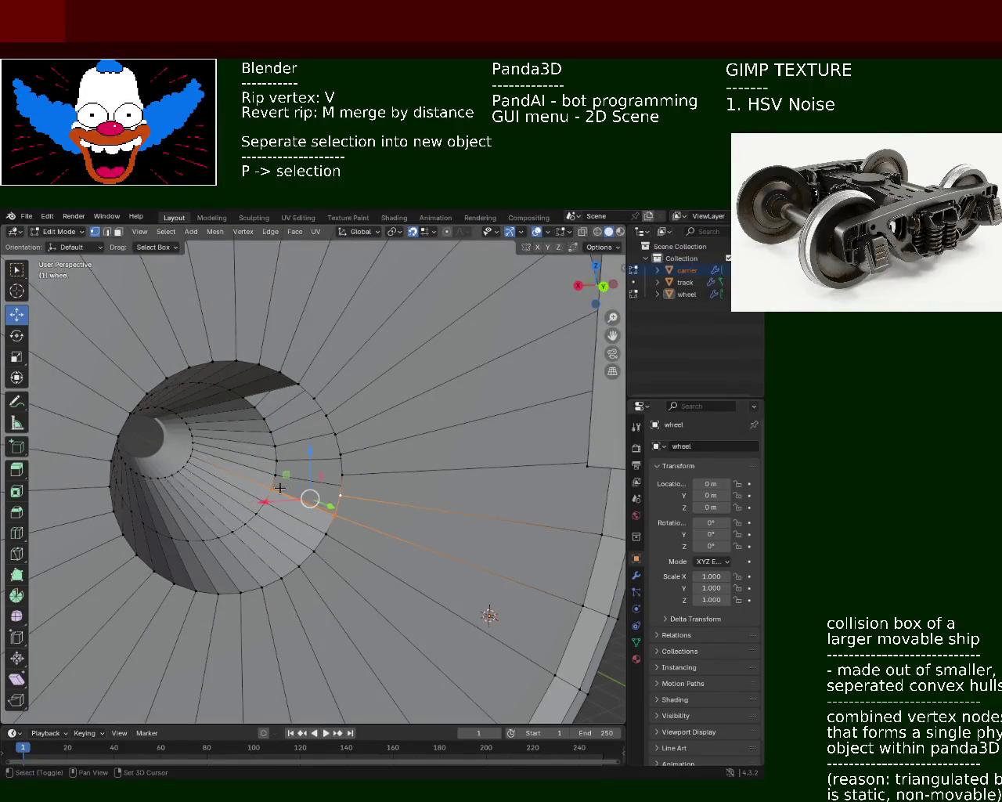
left_click(344, 477, "shift")
left_click(339, 496, "shift")
left_click(342, 454, "shift")
left_click(272, 461, "shift")
left_click(272, 460, "shift")
left_click(268, 452, "shift")
left_click(265, 447, "shift")
left_click(265, 447, "shift")
left_click(282, 442, "shift")
left_click(327, 415, "shift")
left_click(332, 437, "shift")
left_click(322, 423, "shift")
left_click(313, 413, "shift")
left_click(331, 437, "shift")
left_click(253, 414, "shift")
left_click(315, 398, "shift")
left_click(325, 414, "shift")
Rip the selected rim vertices loose with V and confirm their new position.
middle_click_drag(317, 410, 297, 525)
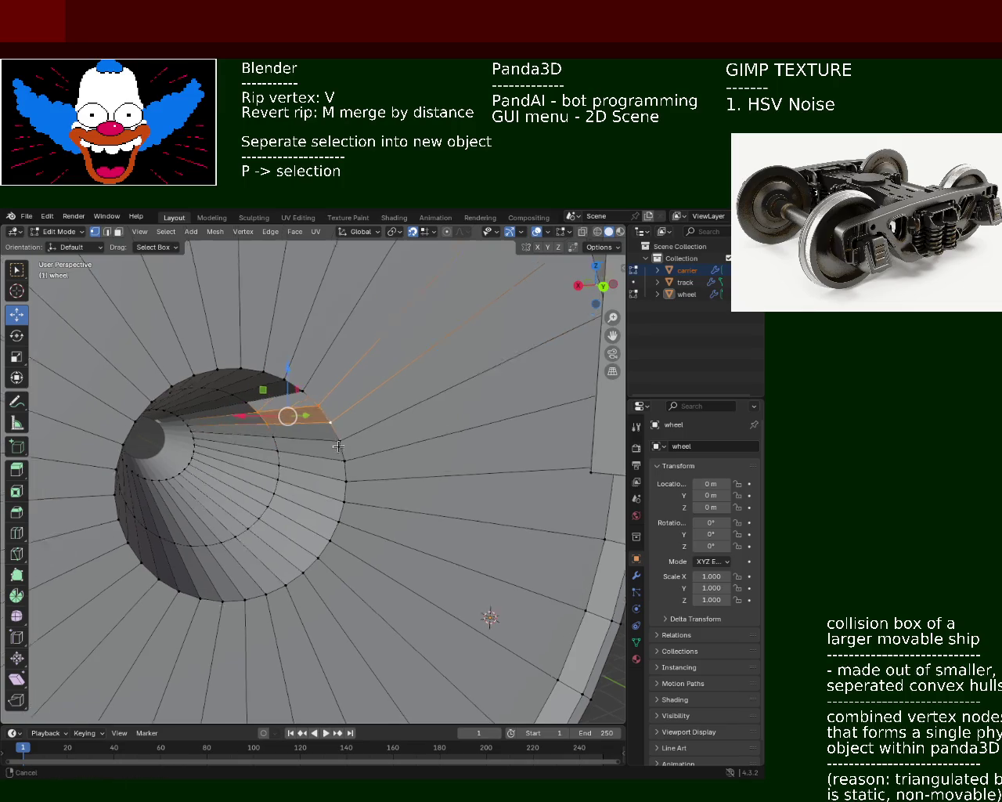
key("v")
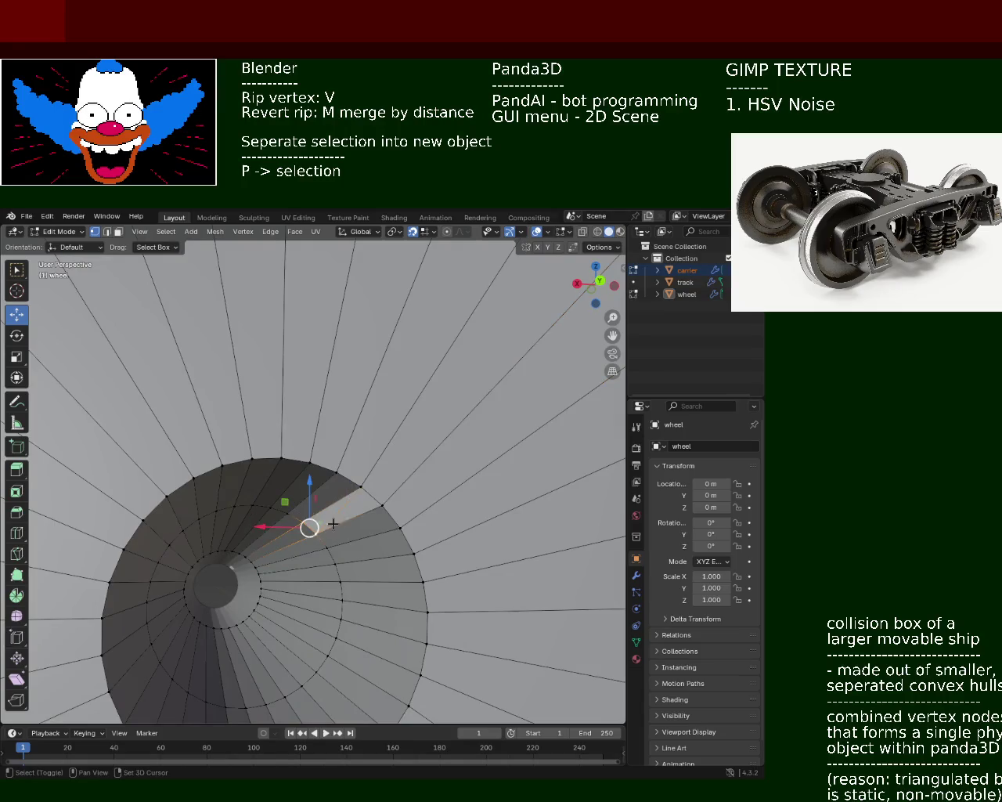
left_click(394, 503)
mouse_move(375, 465)
middle_mouse_down()
mouse_move(342, 509)
mouse_move(343, 462)
mouse_move(521, 470)
mouse_move(298, 461)
middle_mouse_up()
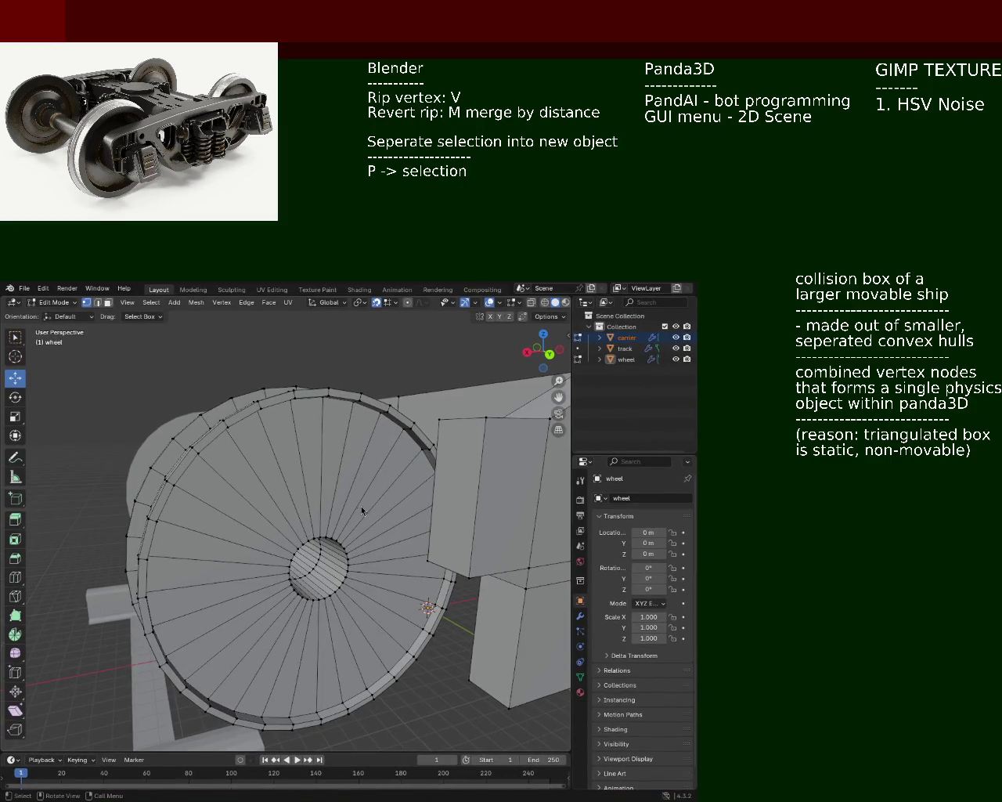
Zoom out to the whole wheel face and box-select the hub vertices at its centre.
mouse_move(260, 463)
middle_mouse_down()
mouse_move(404, 466)
mouse_move(355, 430)
middle_mouse_up()
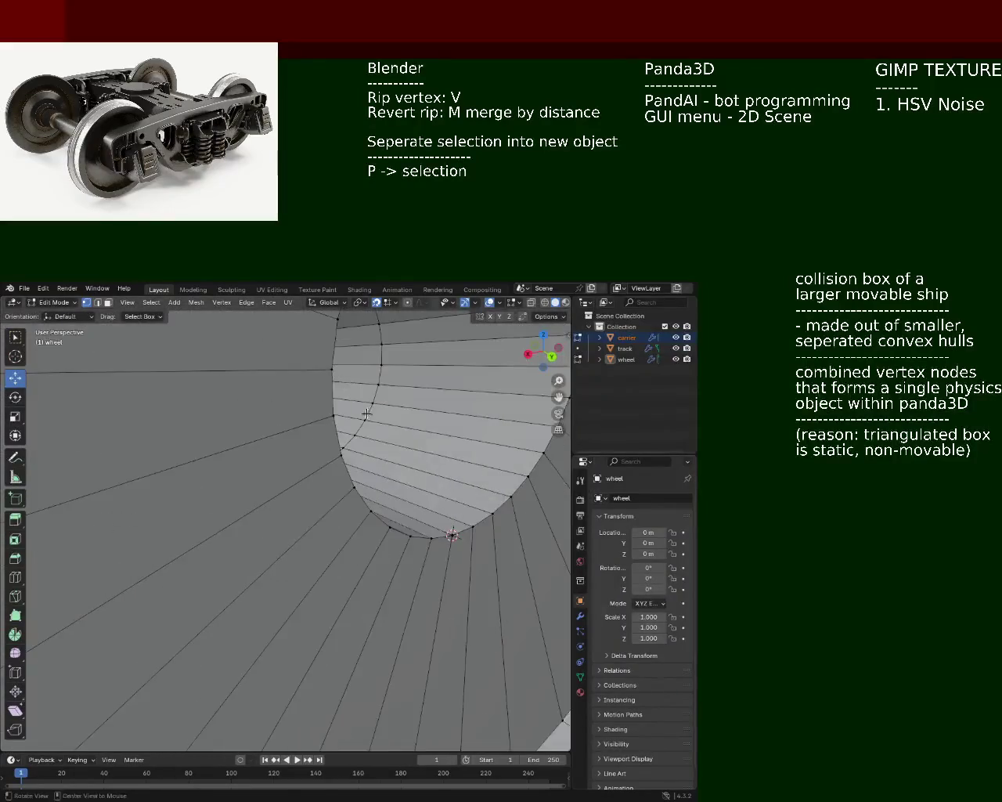
mouse_move(355, 430)
middle_mouse_down()
mouse_move(369, 530)
mouse_move(235, 579)
middle_mouse_up()
scroll(369, 530, "down", 5)
key("b")
left_click_drag(235, 579, 227, 627)
mouse_move(227, 627)
middle_mouse_down()
mouse_move(305, 567)
mouse_move(337, 572)
middle_mouse_up()
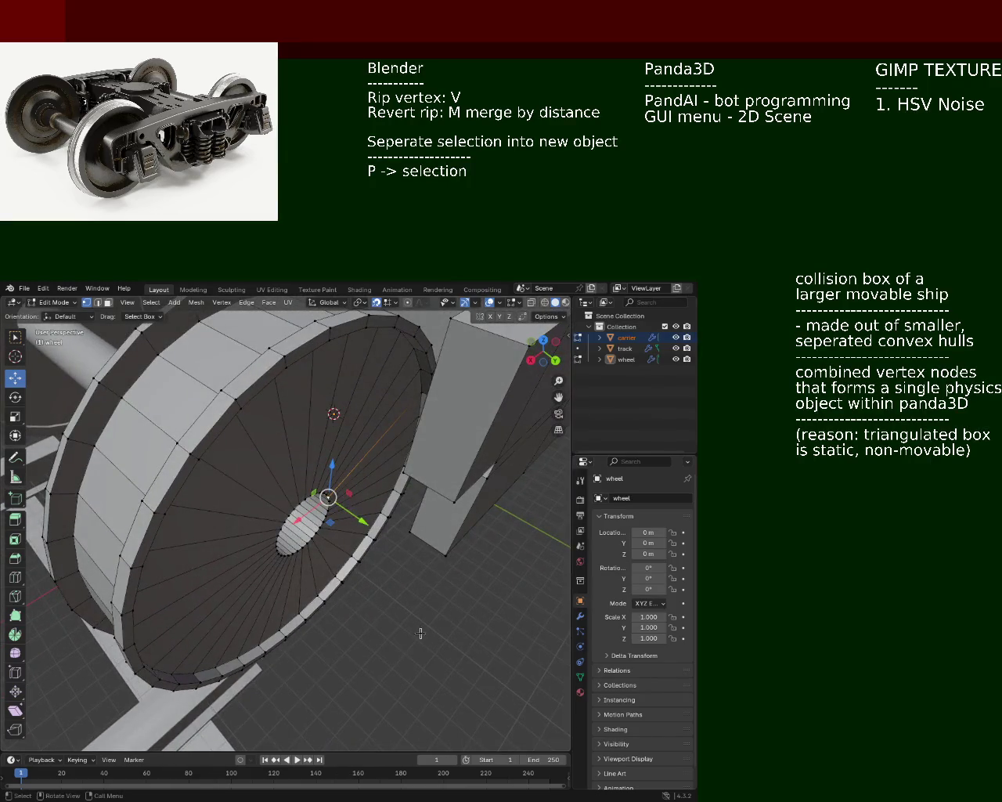
Extrude the hub ring outward a short distance.
key("s")
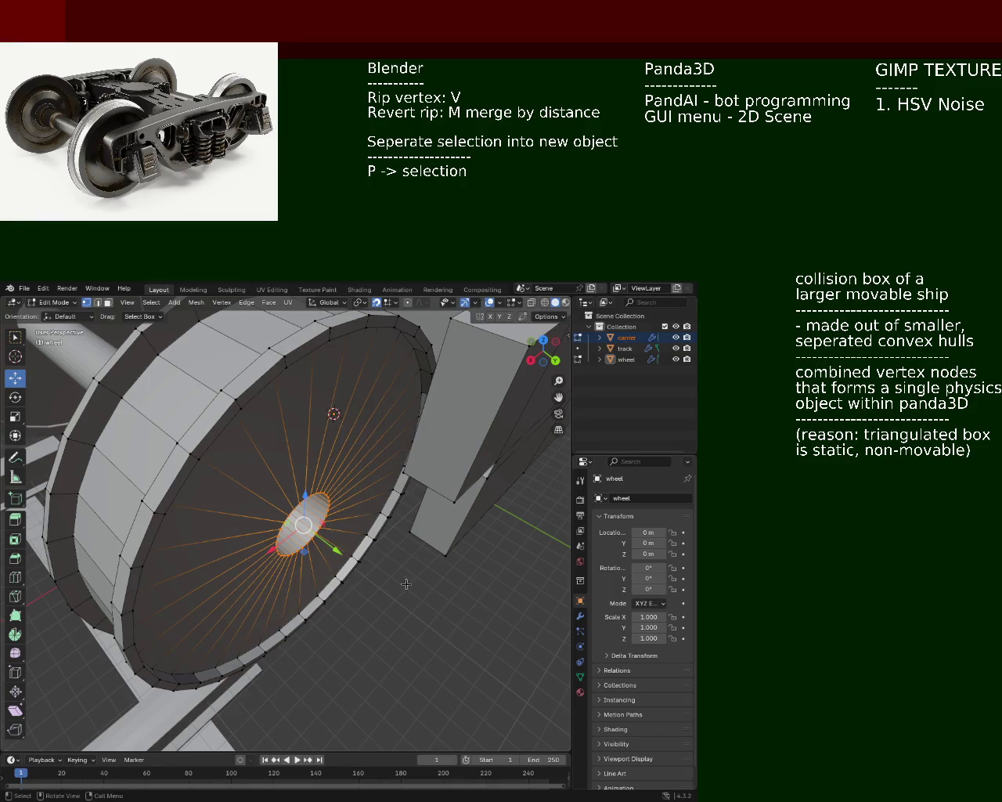
key("e")
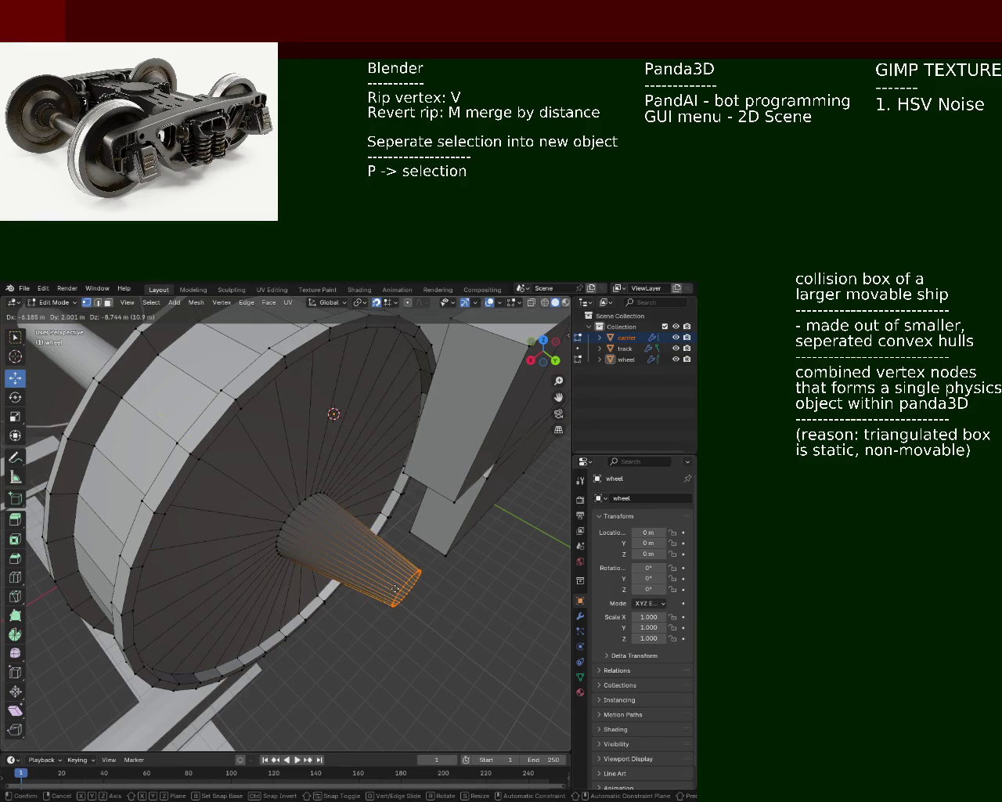
left_click(333, 545)
mouse_move(333, 546)
middle_mouse_down()
mouse_move(205, 452)
mouse_move(340, 517)
mouse_move(327, 489)
middle_mouse_up()
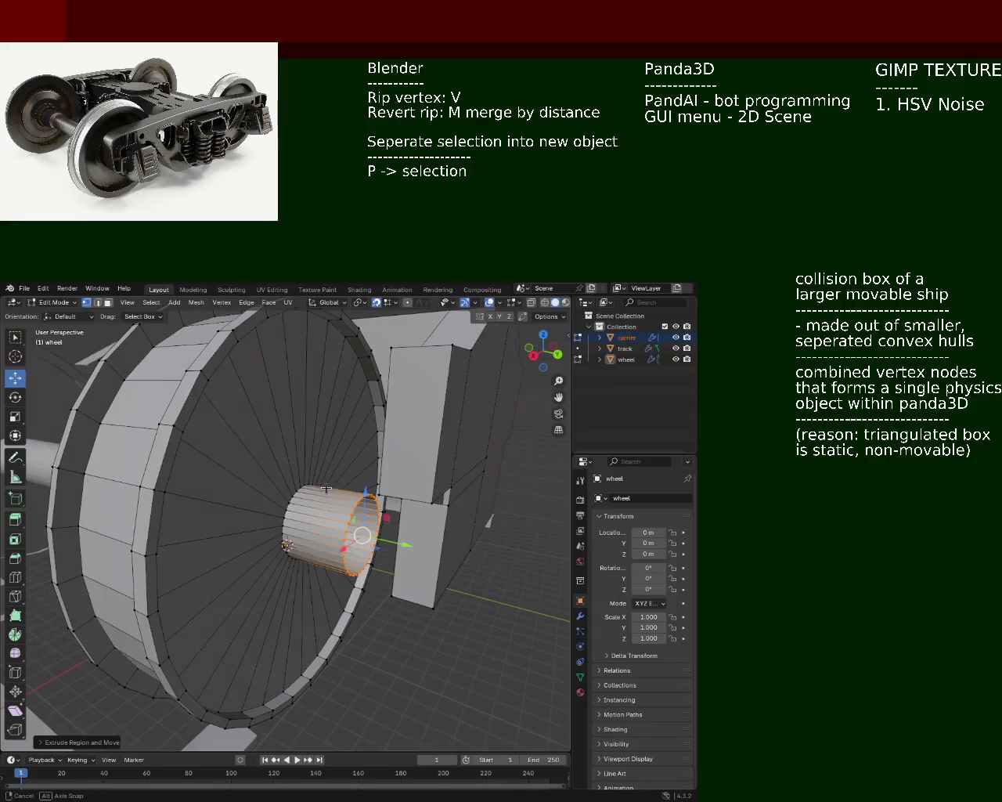
Extrude the hub's end face 2 m along the global Y axis.
key("e")
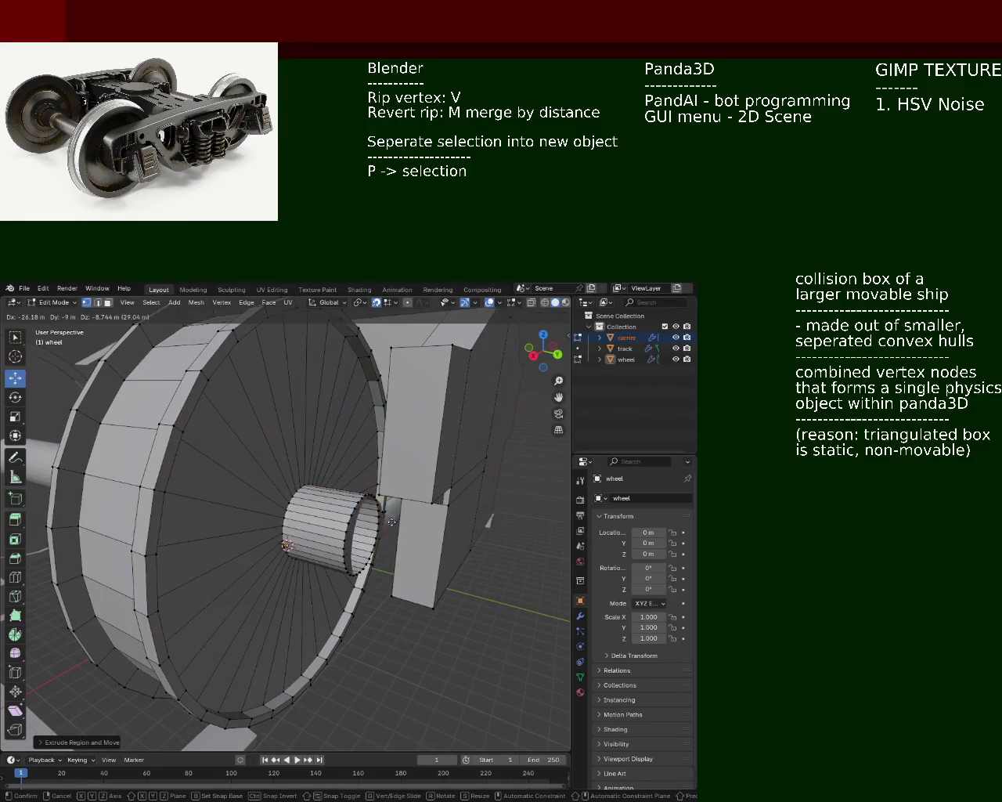
key("y")
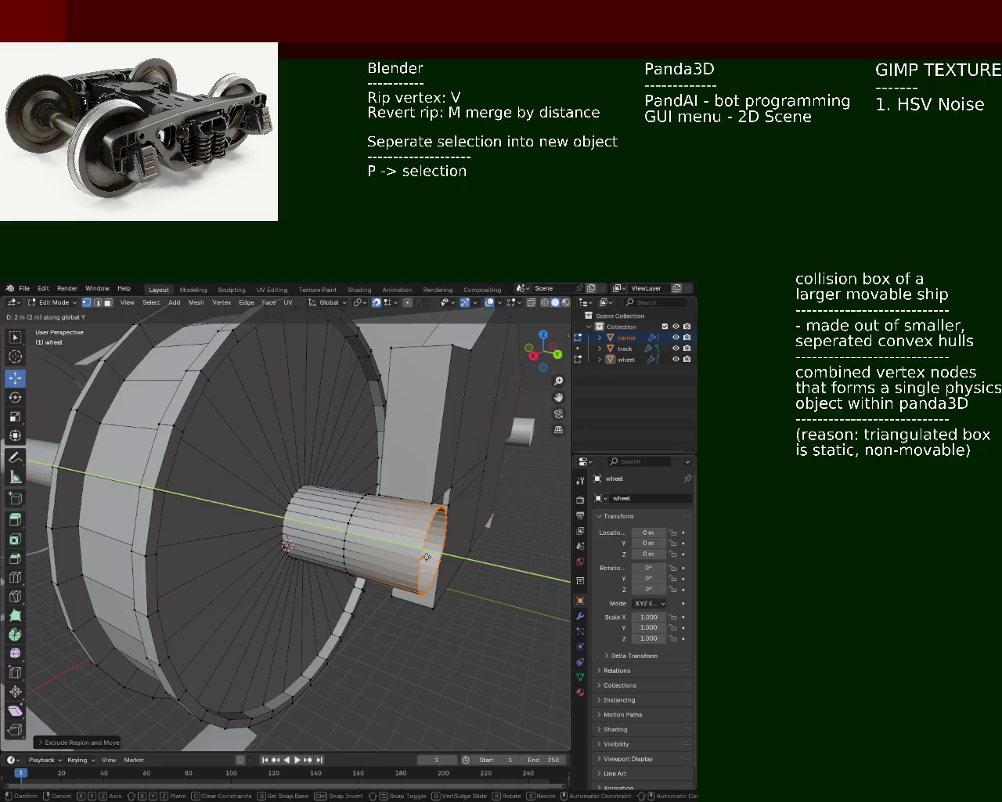
left_click(426, 557)
mouse_move(426, 557)
middle_mouse_down()
mouse_move(335, 530)
mouse_move(337, 579)
mouse_move(340, 540)
mouse_move(357, 558)
middle_mouse_up()
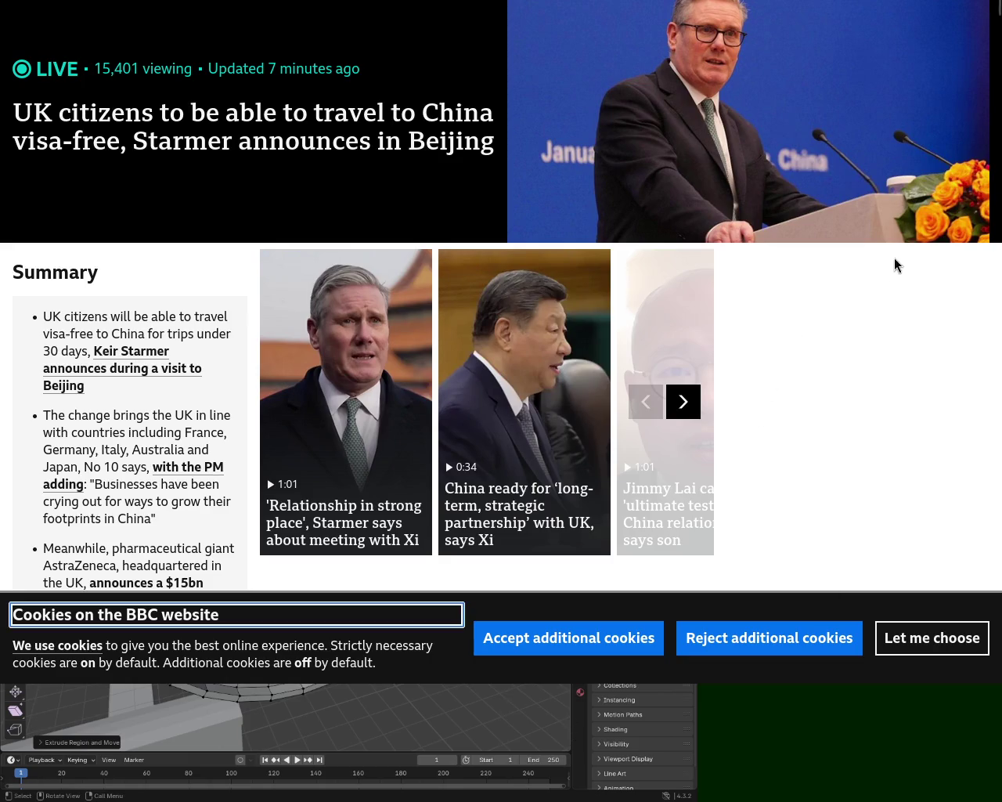
Scroll the BBC visa article, then close it with Ctrl+W to return to Blender.
left_click(999, 36)
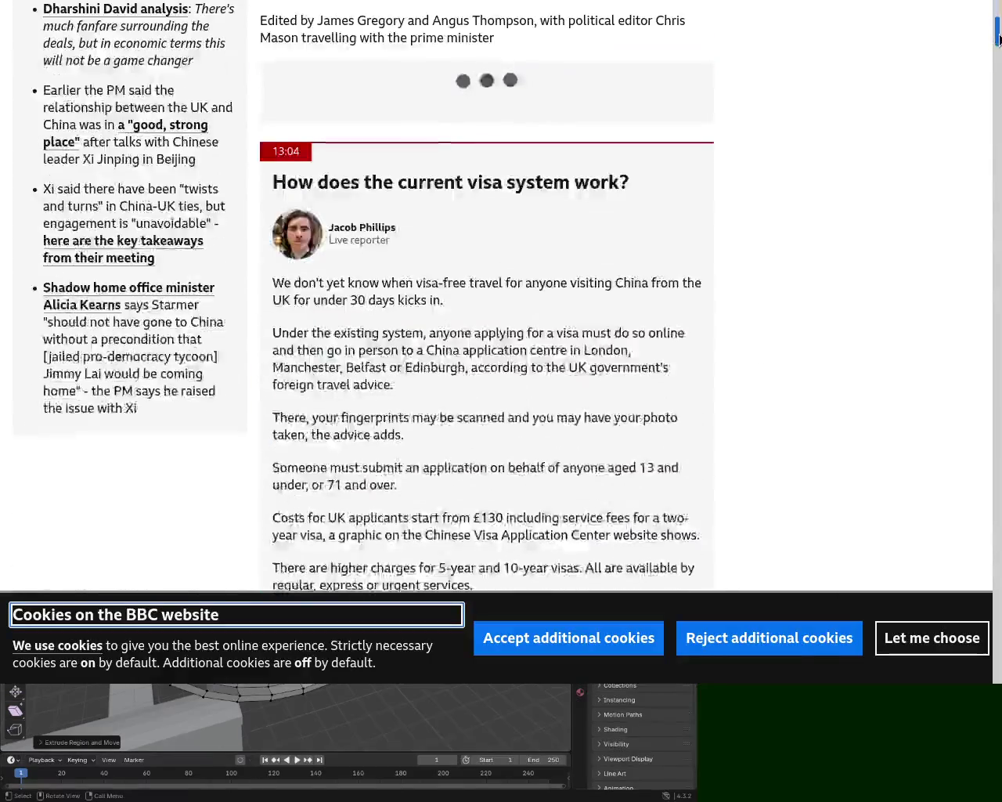
scroll(999, 36, "up", 10)
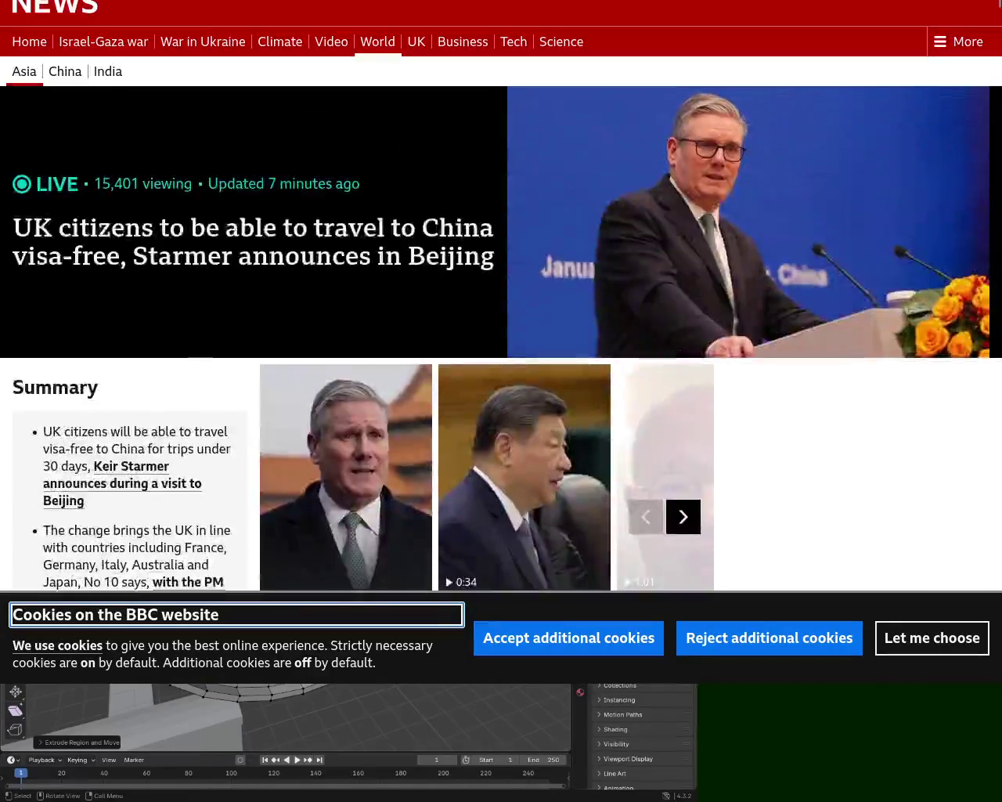
key("ctrl+w")
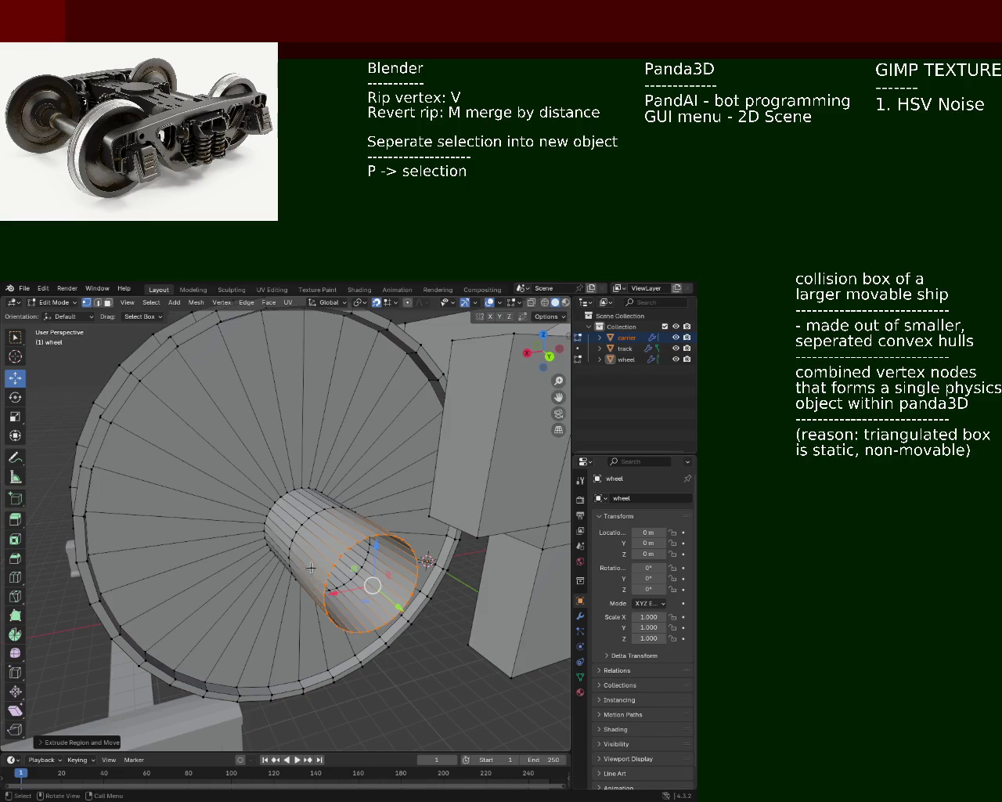
Switch to wireframe shading and select the whole axle cylinder including its end.
middle_click_drag(220, 514, 284, 507)
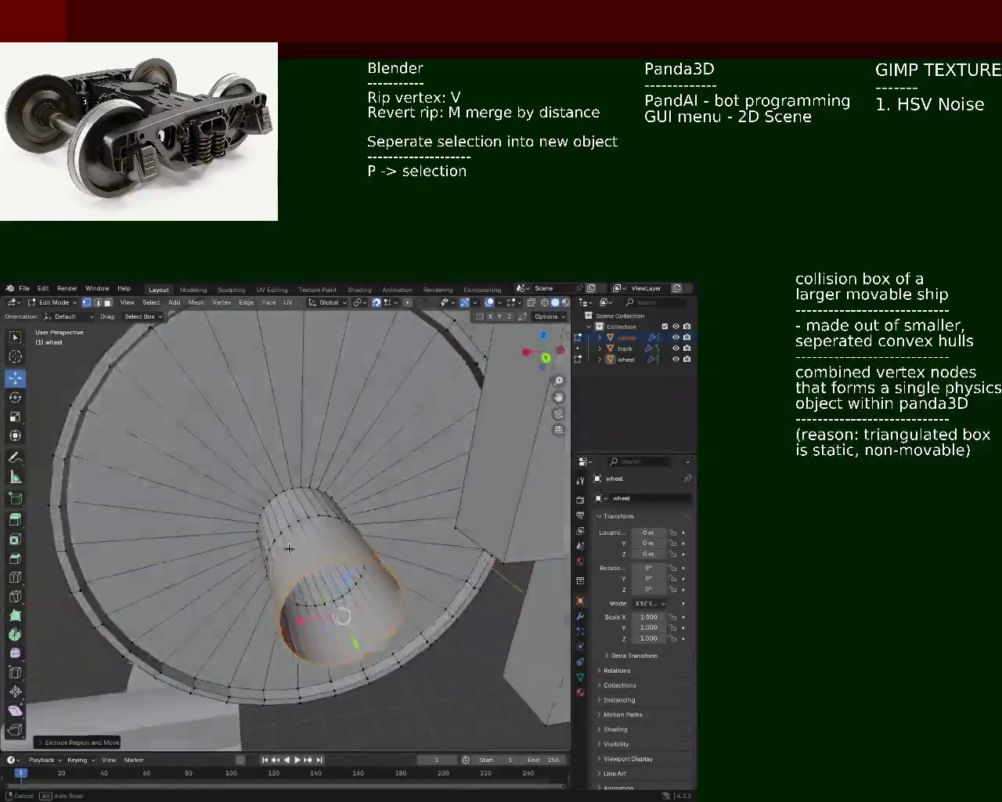
middle_click_drag(284, 508, 579, 392)
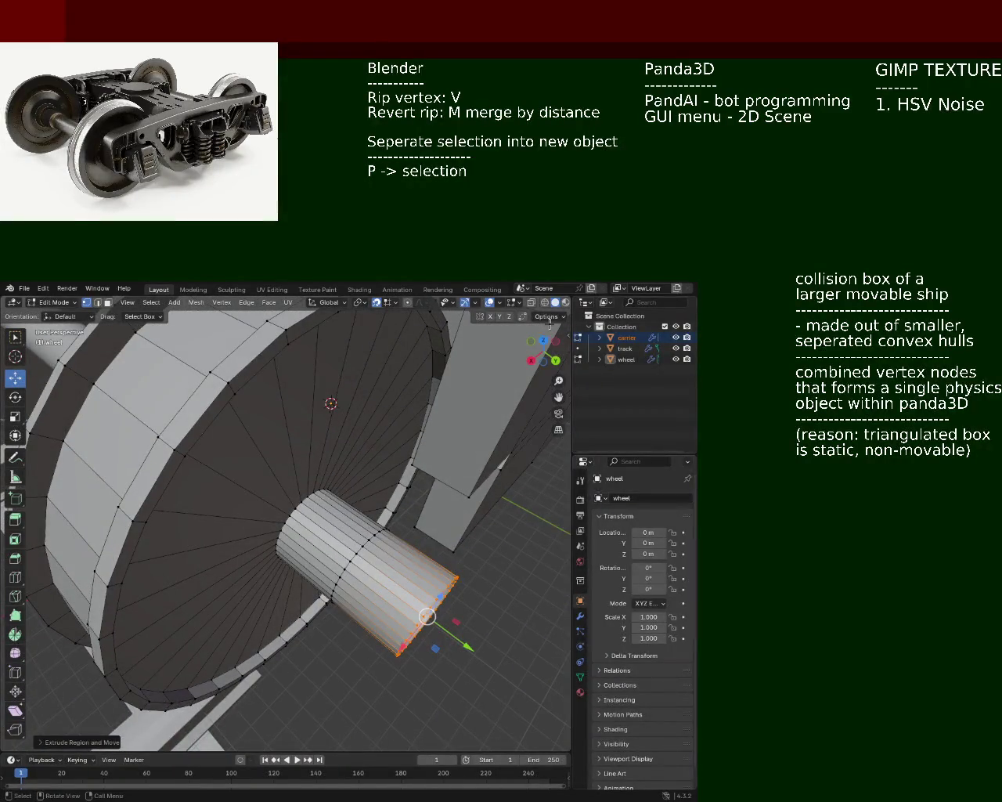
left_click(545, 302)
middle_click_drag(359, 589, 394, 610)
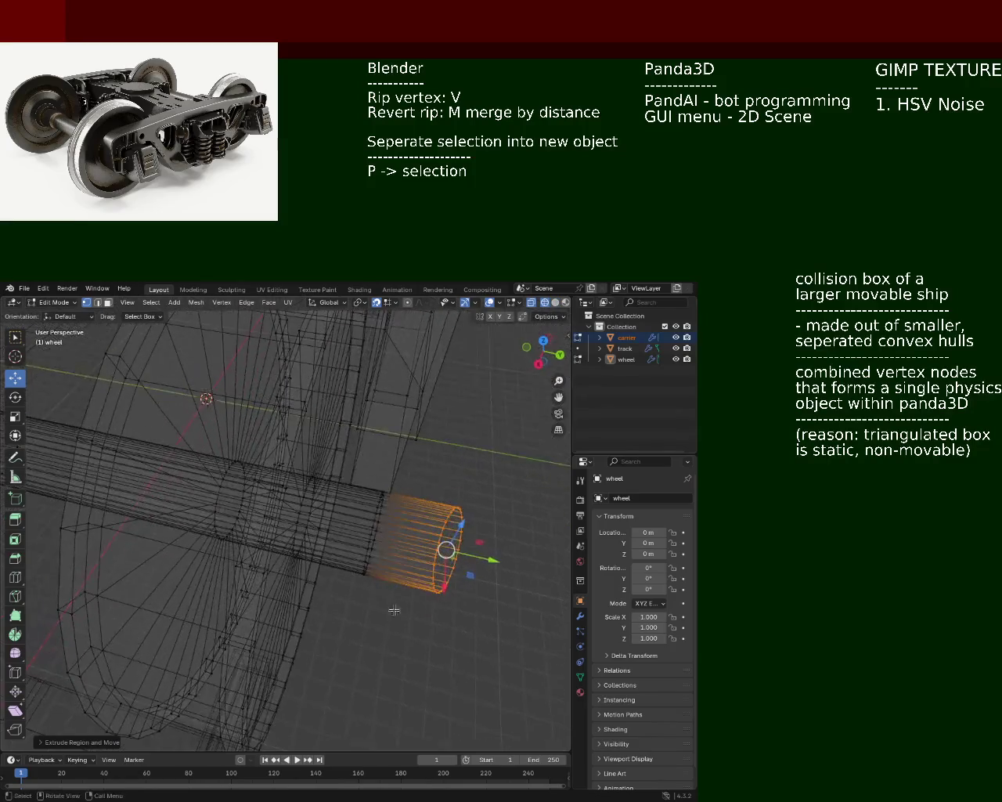
left_click(380, 494, "shift")
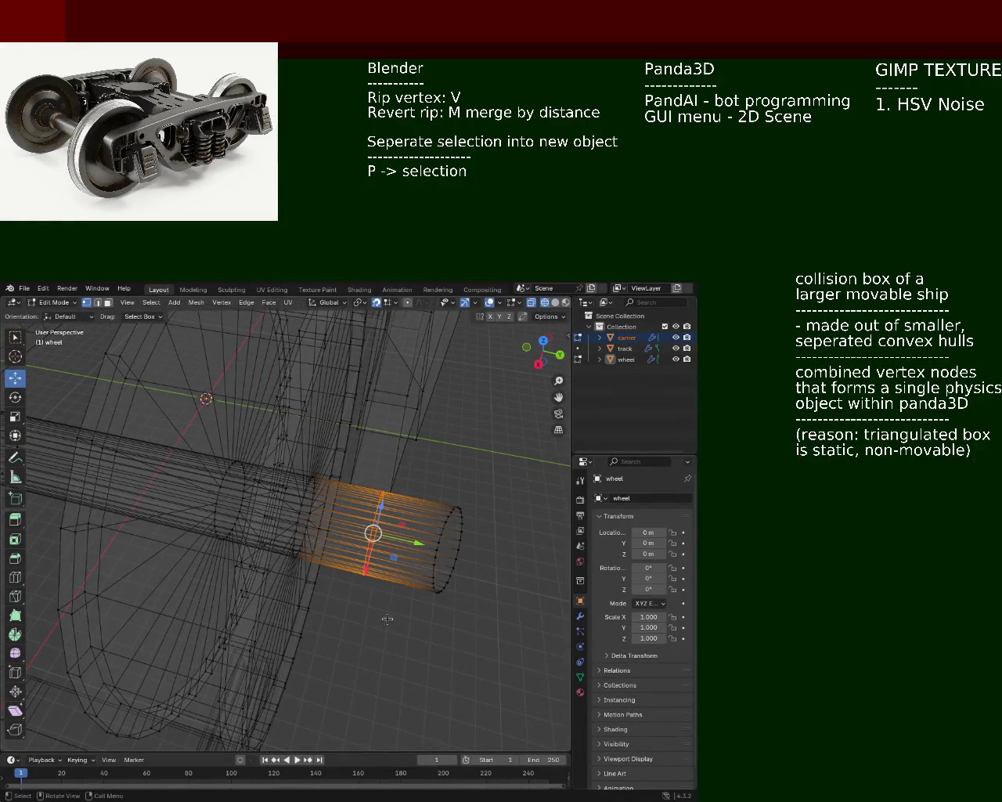
middle_click_drag(358, 516, 467, 661)
left_click_drag(467, 658, 357, 489, "shift")
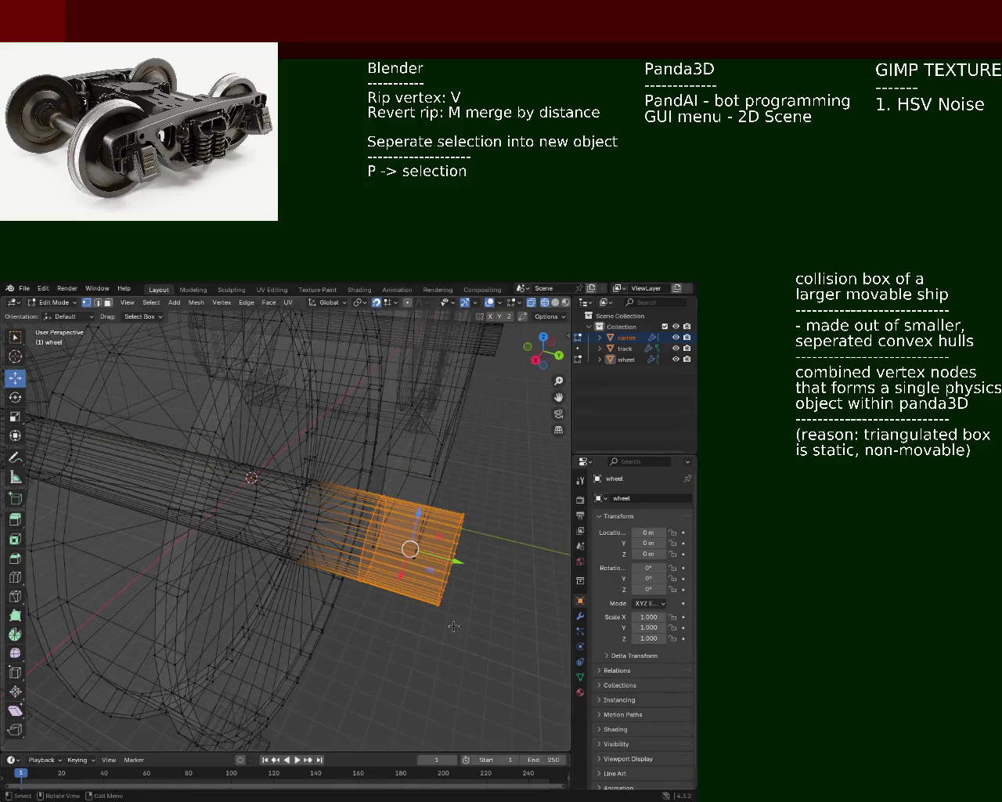
middle_click_drag(432, 634, 337, 593)
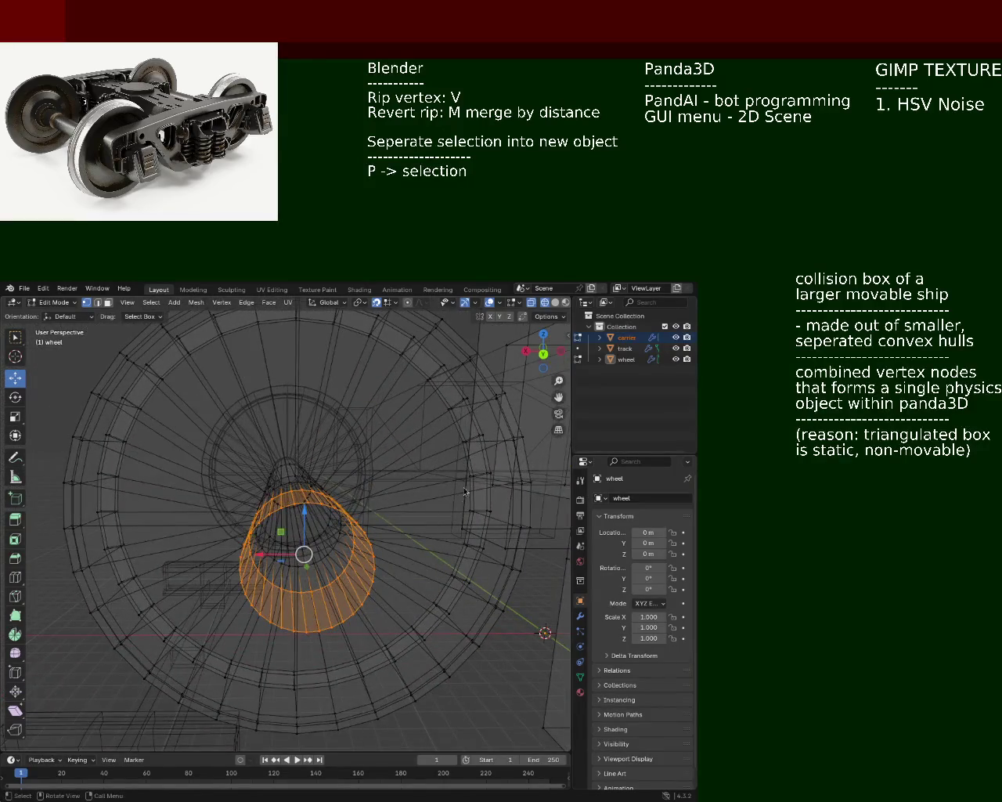